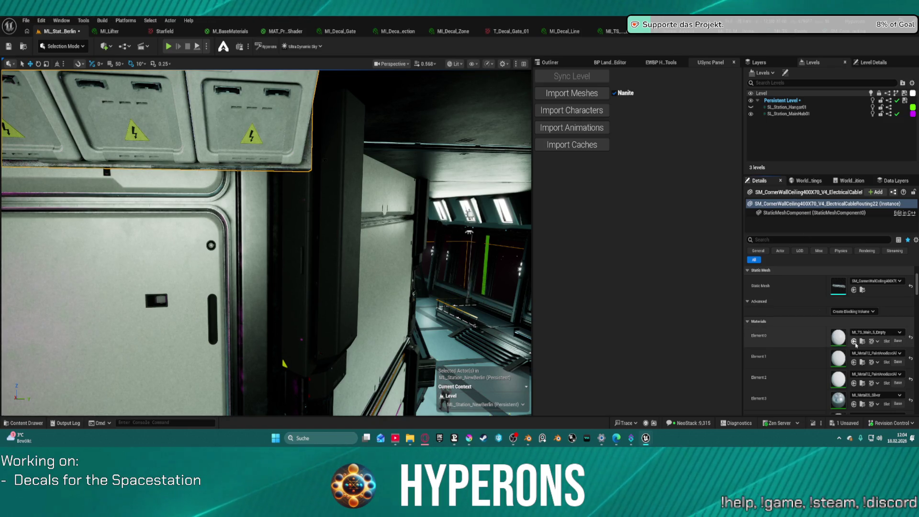
Step: Fly the view in close to the cable-routing wall panel beside the electrical panels
{"action": "mouse_move", "coordinate": [505, 255]}
{"action": "left_mouse_down"}
{"action": "mouse_move", "coordinate": [450, 260]}
{"action": "mouse_move", "coordinate": [493, 254]}
{"action": "left_mouse_up"}
{"action": "left_click_drag", "start_coordinate": [506, 364], "coordinate": [497, 365]}
{"action": "scroll", "coordinate": [803, 372], "scroll_direction": "down", "scroll_amount": 3}
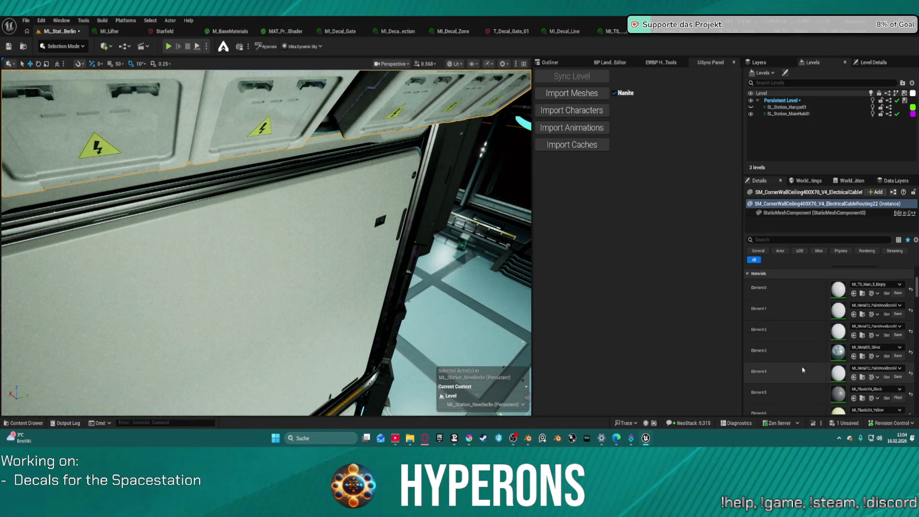
{"action": "scroll", "coordinate": [803, 369], "scroll_direction": "down", "scroll_amount": 2}
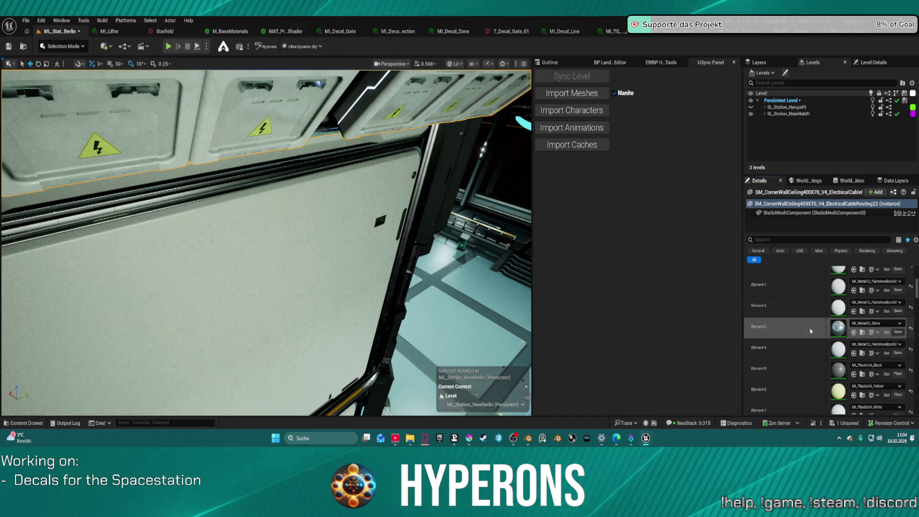
{"action": "mouse_move", "coordinate": [340, 273]}
{"action": "left_mouse_down"}
{"action": "mouse_move", "coordinate": [335, 249]}
{"action": "mouse_move", "coordinate": [341, 262]}
{"action": "left_mouse_up"}
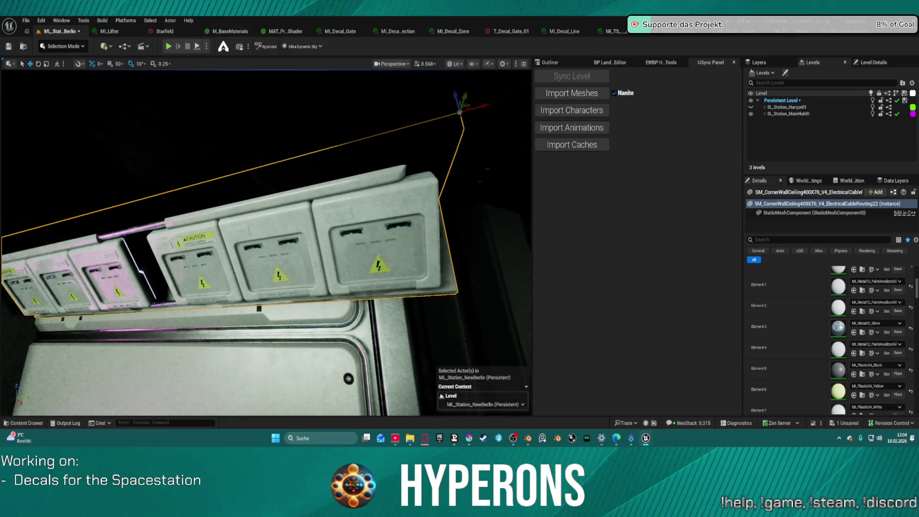
{"action": "scroll", "coordinate": [804, 330], "scroll_direction": "down", "scroll_amount": 1}
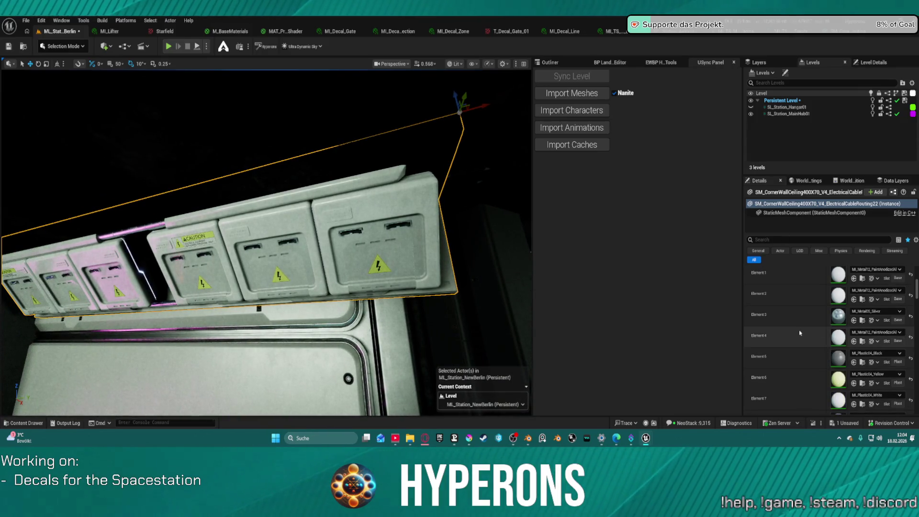
{"action": "scroll", "coordinate": [804, 354], "scroll_direction": "down", "scroll_amount": 2}
{"action": "scroll", "coordinate": [808, 330], "scroll_direction": "up", "scroll_amount": 3}
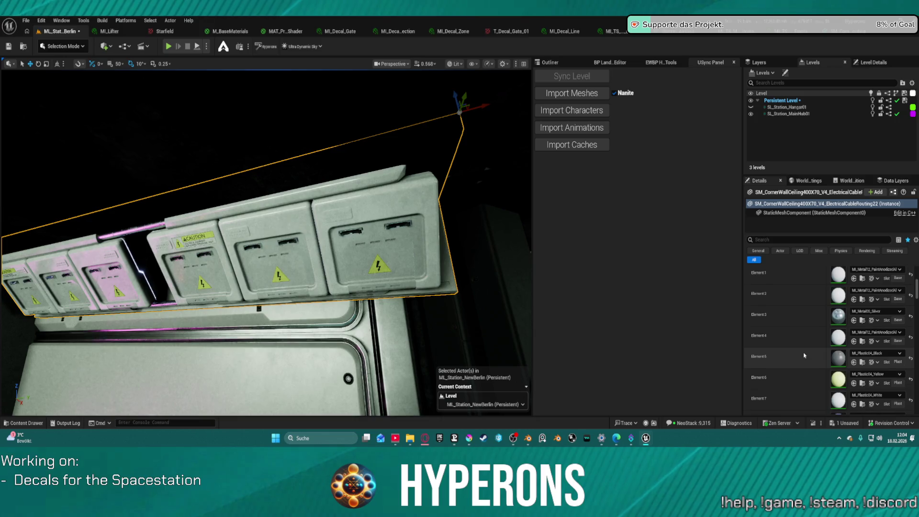
{"action": "scroll", "coordinate": [811, 318], "scroll_direction": "up", "scroll_amount": 1}
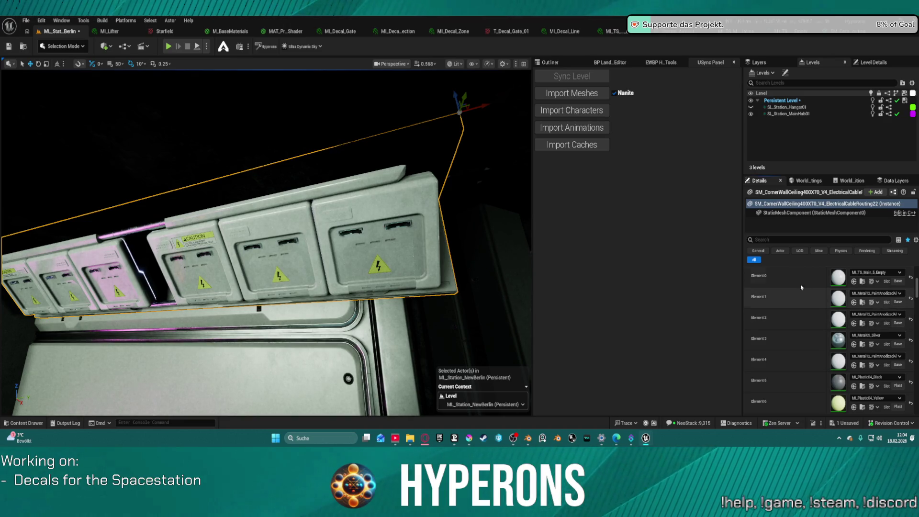
Step: Give the cable routing mesh's Elements 1, 2 and 7 Element 0's MI_TS_Main_5_Empty material
{"action": "left_click", "coordinate": [794, 279]}
{"action": "left_click", "coordinate": [799, 297], "text": "shift"}
{"action": "left_click", "coordinate": [797, 318], "text": "shift"}
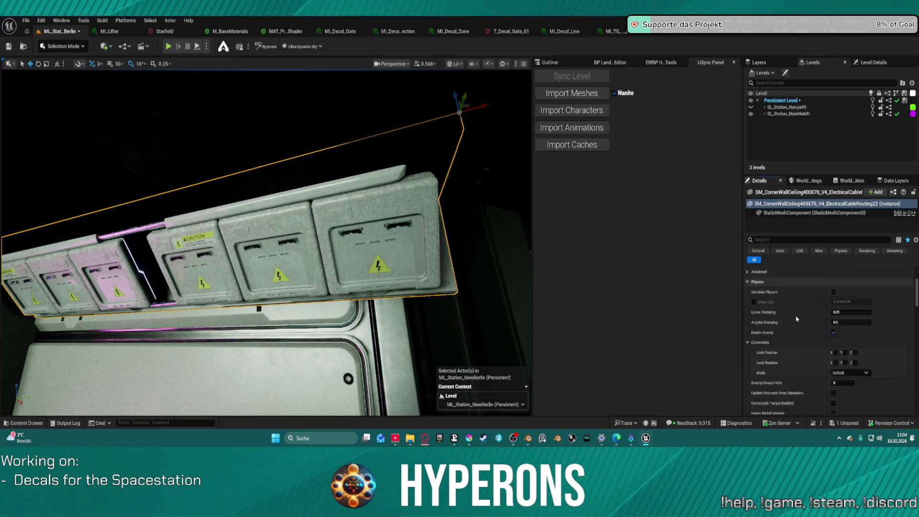
{"action": "scroll", "coordinate": [797, 326], "scroll_direction": "down", "scroll_amount": 3}
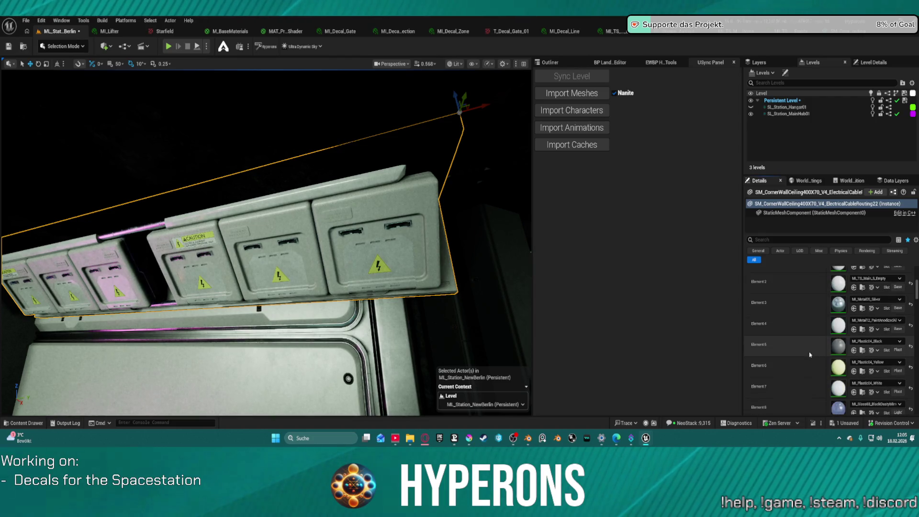
{"action": "left_click", "coordinate": [797, 358], "text": "shift"}
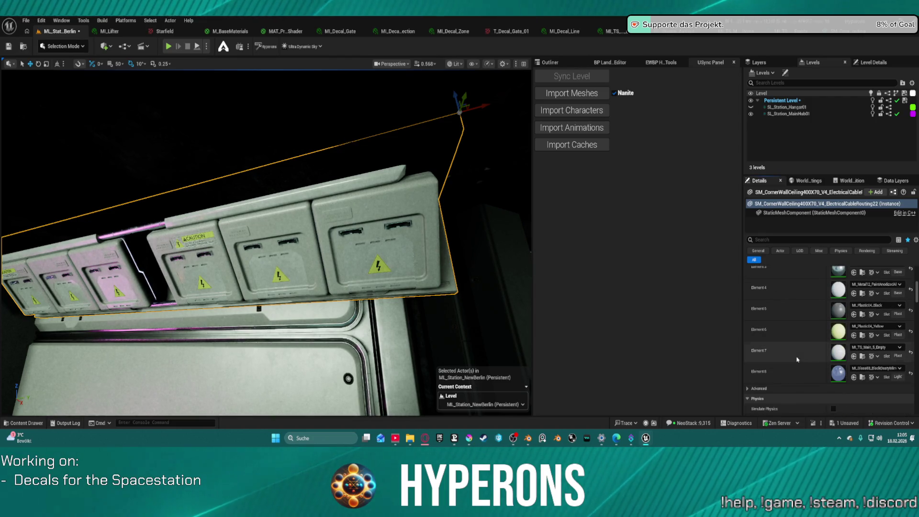
Step: Move the generator box slightly to the left along its X axis
{"action": "left_click_drag", "start_coordinate": [287, 239], "coordinate": [240, 225]}
{"action": "mouse_move", "coordinate": [421, 205]}
{"action": "left_mouse_down"}
{"action": "mouse_move", "coordinate": [397, 194]}
{"action": "mouse_move", "coordinate": [421, 206]}
{"action": "mouse_move", "coordinate": [359, 201]}
{"action": "mouse_move", "coordinate": [373, 199]}
{"action": "mouse_move", "coordinate": [354, 211]}
{"action": "mouse_move", "coordinate": [320, 311]}
{"action": "left_mouse_up"}
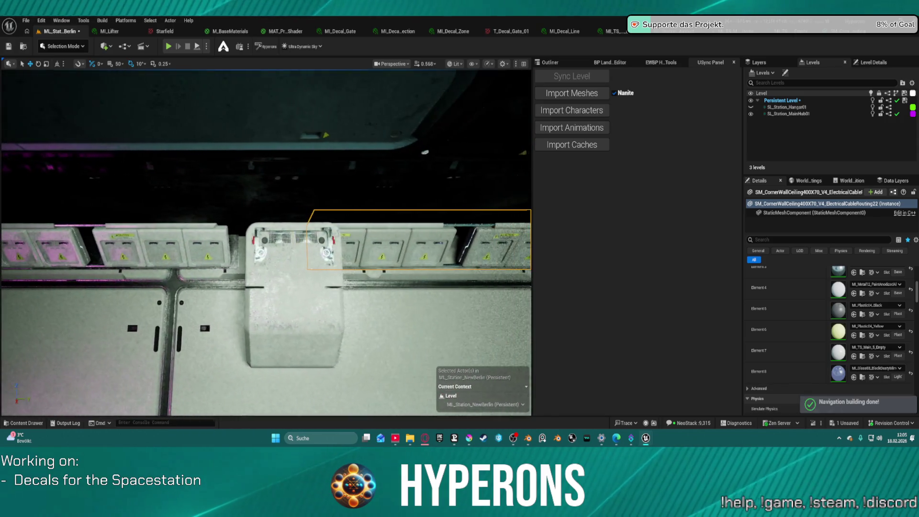
{"action": "left_click", "coordinate": [321, 310]}
{"action": "left_click_drag", "start_coordinate": [270, 359], "coordinate": [252, 360]}
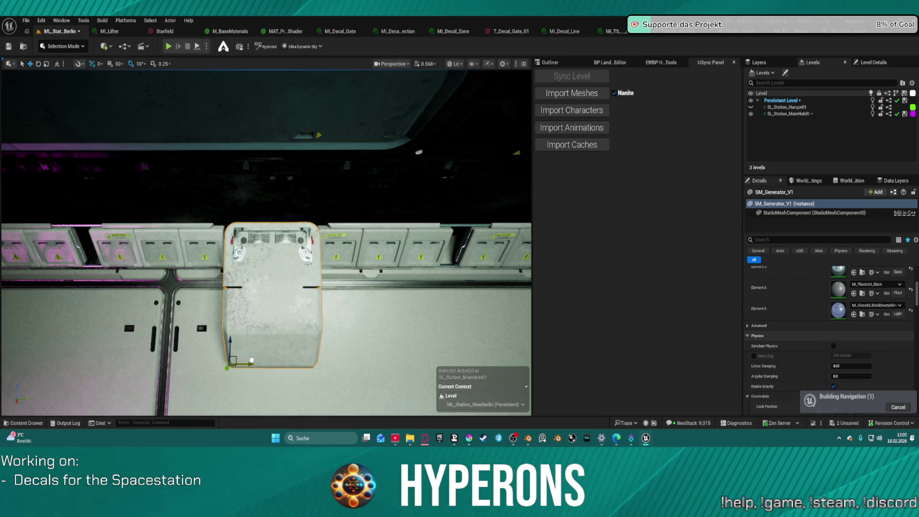
Step: Select the wall cable routing mesh from an angled wall view
{"action": "left_click_drag", "start_coordinate": [251, 360], "coordinate": [263, 321]}
{"action": "left_click_drag", "start_coordinate": [360, 279], "coordinate": [360, 277]}
{"action": "left_click", "coordinate": [267, 227]}
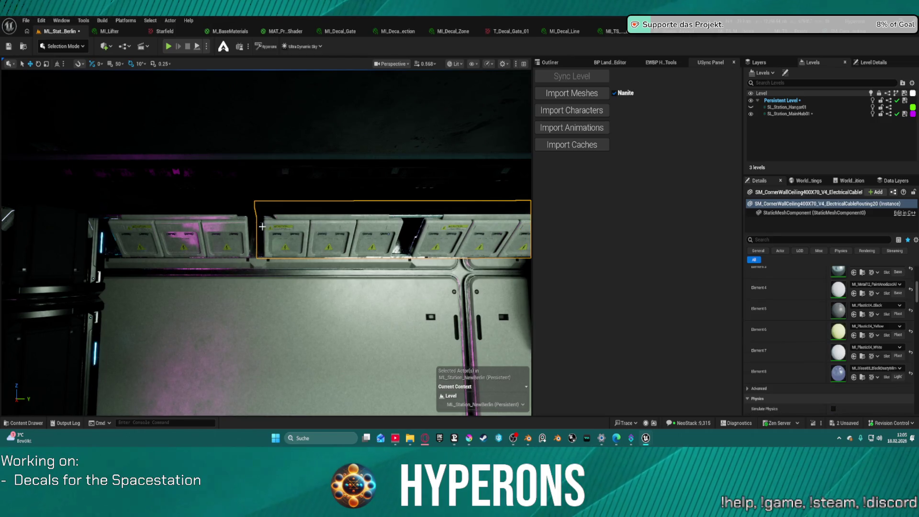
Step: Add the neighbouring cable mesh and set Elements 1, 2 and 4 to MI_TS_Main_5_Empty
{"action": "left_click", "coordinate": [243, 224], "text": "ctrl"}
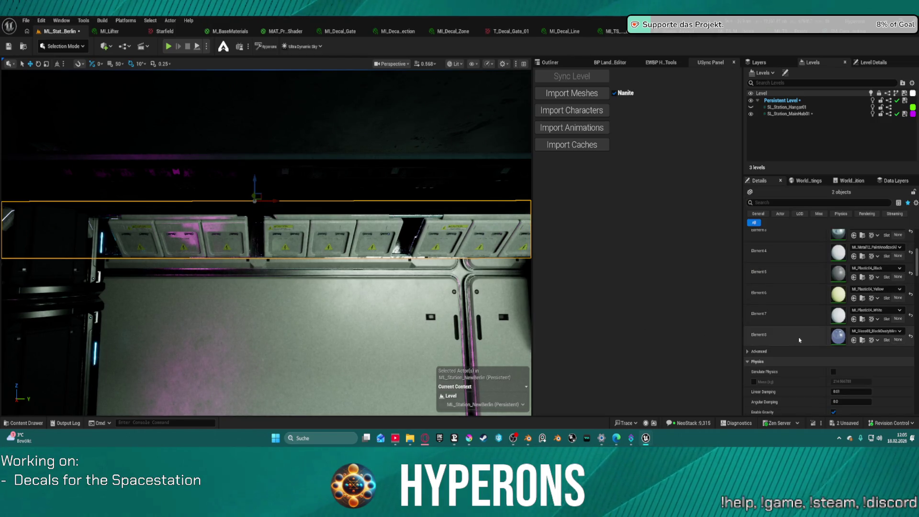
{"action": "scroll", "coordinate": [821, 299], "scroll_direction": "down", "scroll_amount": 2}
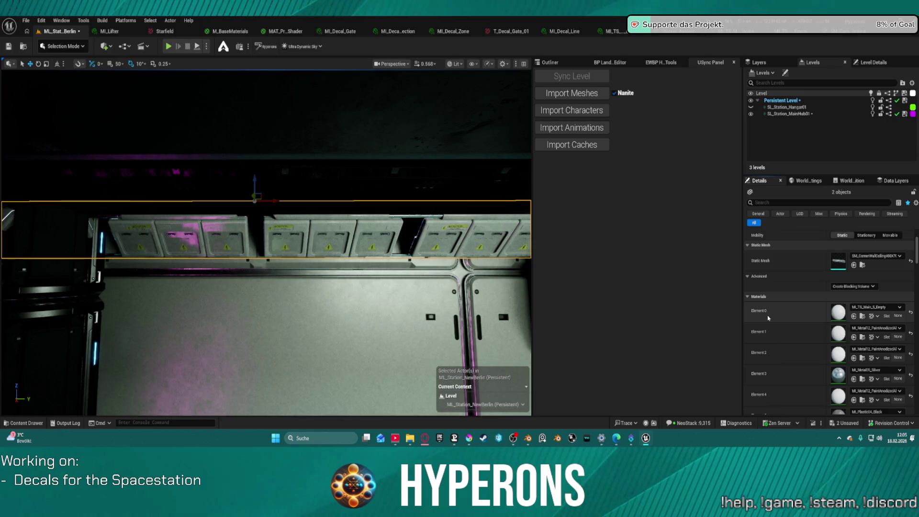
{"action": "left_click", "coordinate": [853, 336]}
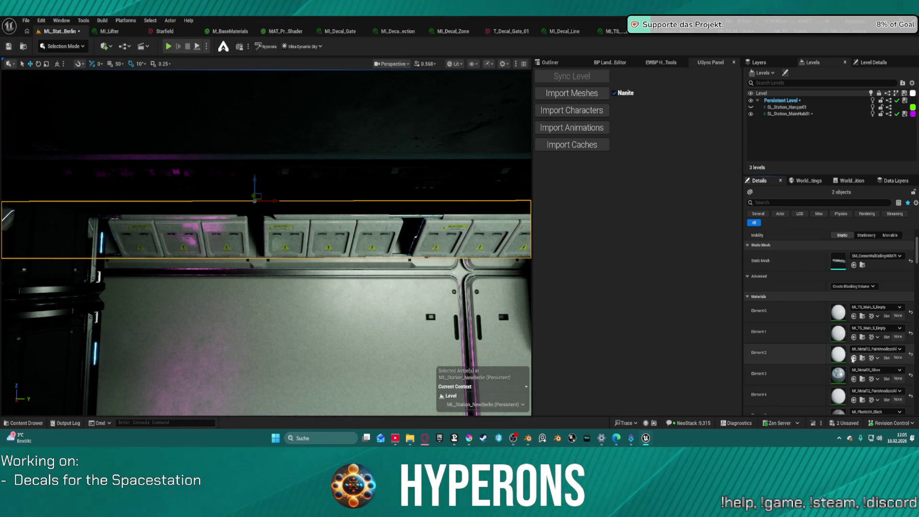
{"action": "left_click", "coordinate": [853, 358]}
{"action": "left_click_drag", "start_coordinate": [335, 287], "coordinate": [302, 268]}
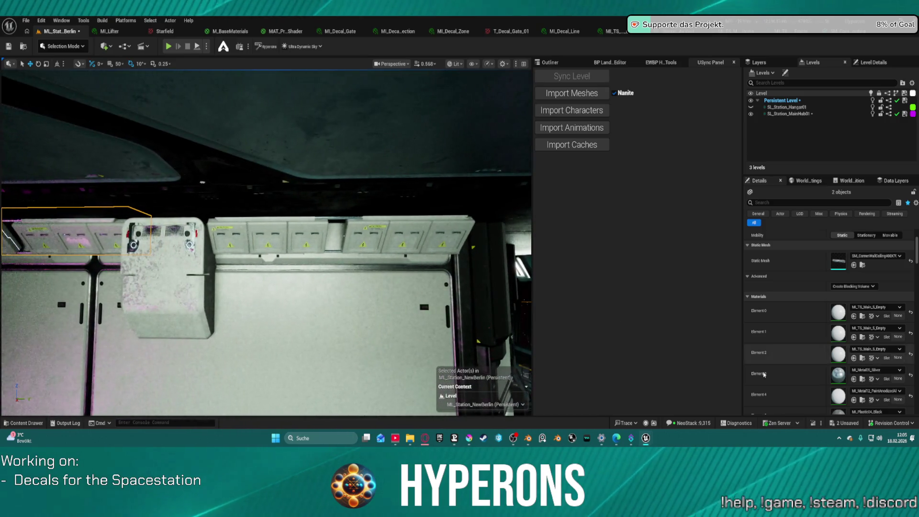
{"action": "scroll", "coordinate": [857, 335], "scroll_direction": "down", "scroll_amount": 2}
{"action": "left_click", "coordinate": [854, 364]}
Step: Switch Element 3 to MI_TS_Metallic_1_Empty and select the corner wall cable mesh
{"action": "left_click_drag", "start_coordinate": [287, 239], "coordinate": [254, 228]}
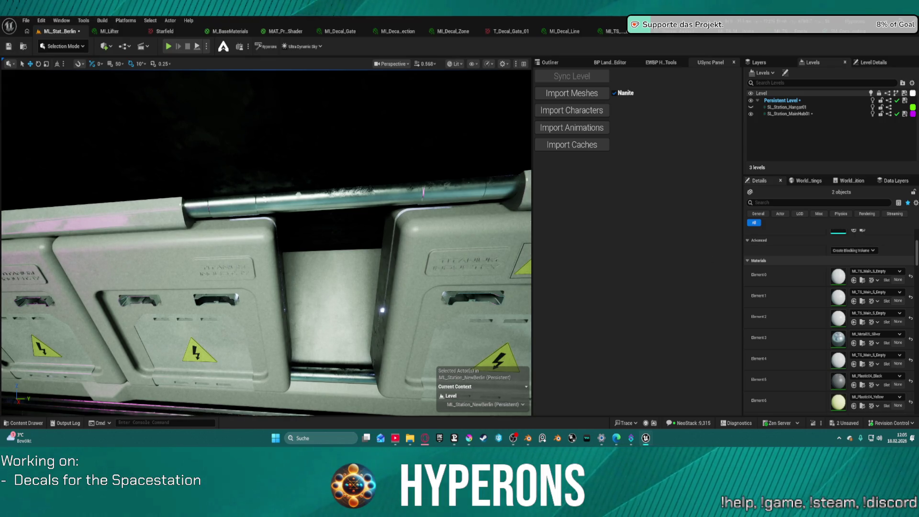
{"action": "left_click", "coordinate": [855, 343]}
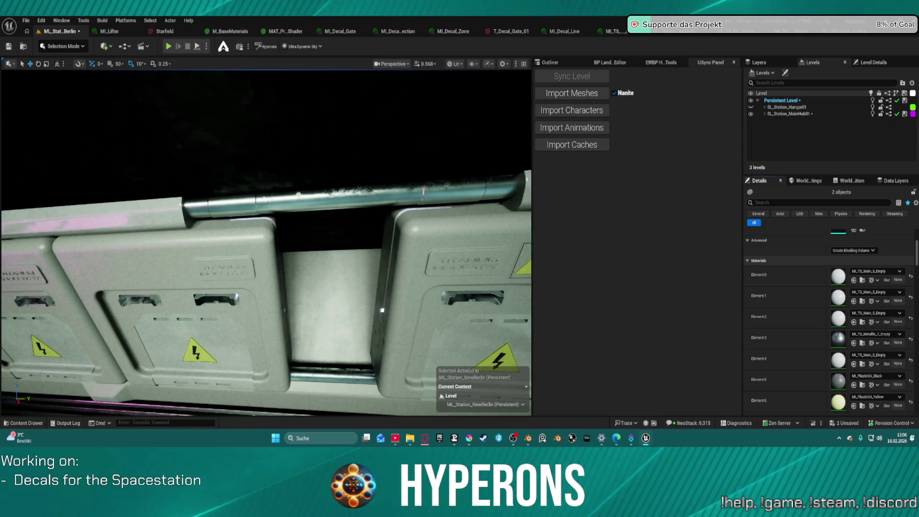
{"action": "mouse_move", "coordinate": [437, 305]}
{"action": "left_mouse_down"}
{"action": "mouse_move", "coordinate": [405, 307]}
{"action": "mouse_move", "coordinate": [396, 284]}
{"action": "left_mouse_up"}
{"action": "left_click", "coordinate": [397, 285]}
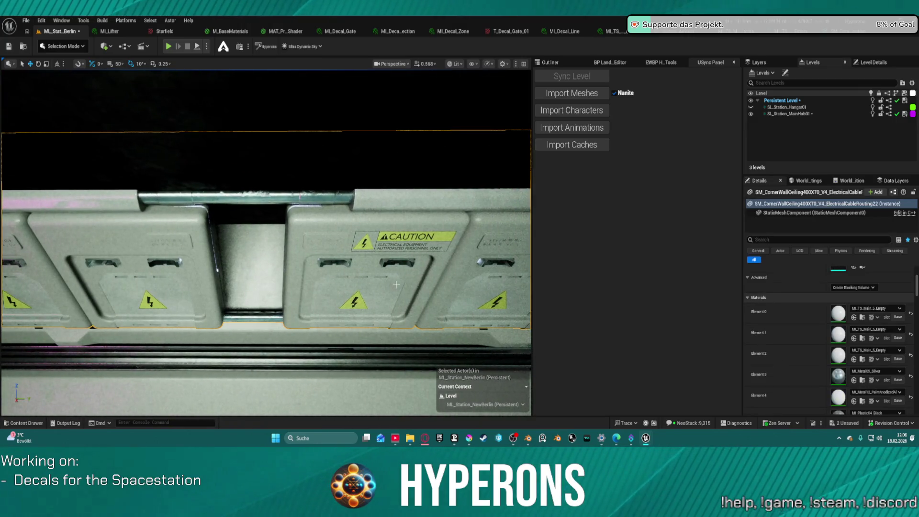
Step: Give ElectricalCableRouting22's Element 3 MI_TS_Metallic_2_Empty, replacing MI_Metal03_Silver
{"action": "left_click", "coordinate": [854, 380]}
{"action": "left_click_drag", "start_coordinate": [287, 239], "coordinate": [252, 227]}
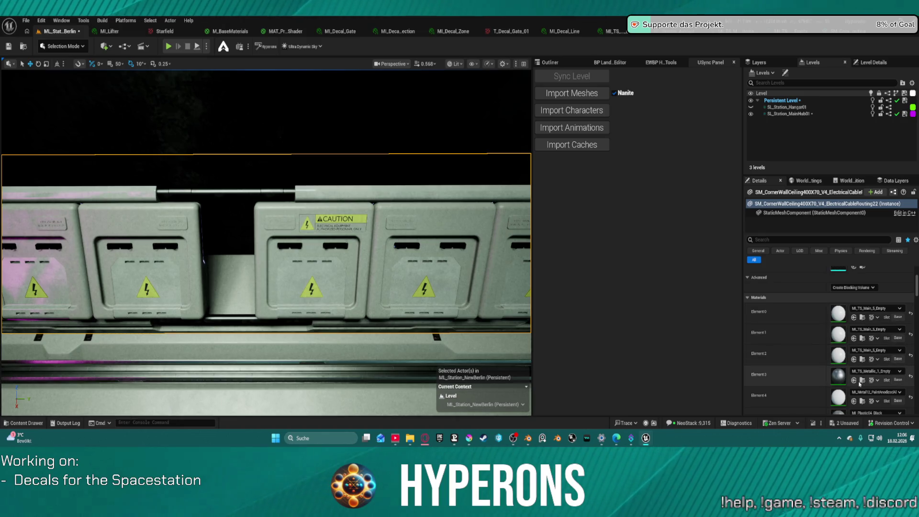
{"action": "left_click", "coordinate": [854, 380]}
Step: Frame the panels from an angle and select the ElectricalCableRouting20 mesh
{"action": "key", "text": "f"}
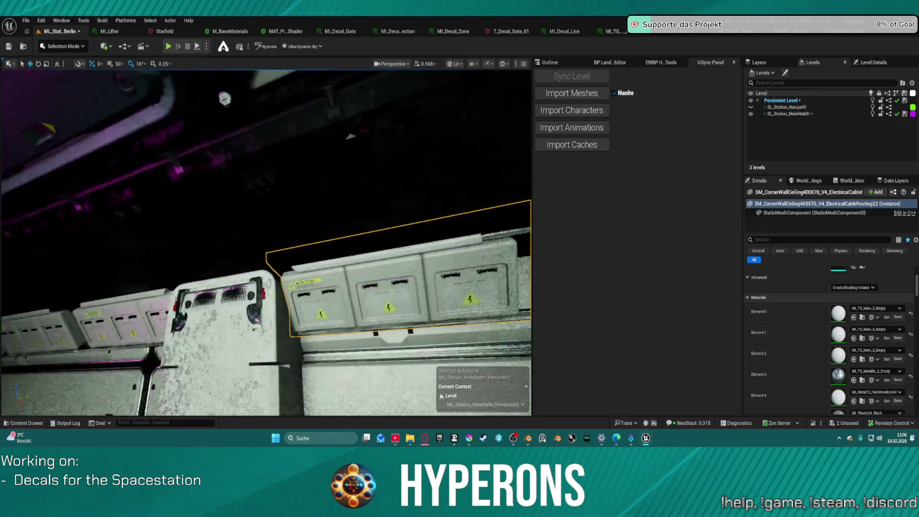
{"action": "left_click_drag", "start_coordinate": [266, 243], "coordinate": [176, 236]}
{"action": "mouse_move", "coordinate": [366, 230]}
{"action": "left_mouse_down"}
{"action": "mouse_move", "coordinate": [352, 230]}
{"action": "mouse_move", "coordinate": [366, 230]}
{"action": "left_mouse_up"}
{"action": "left_click", "coordinate": [381, 218]}
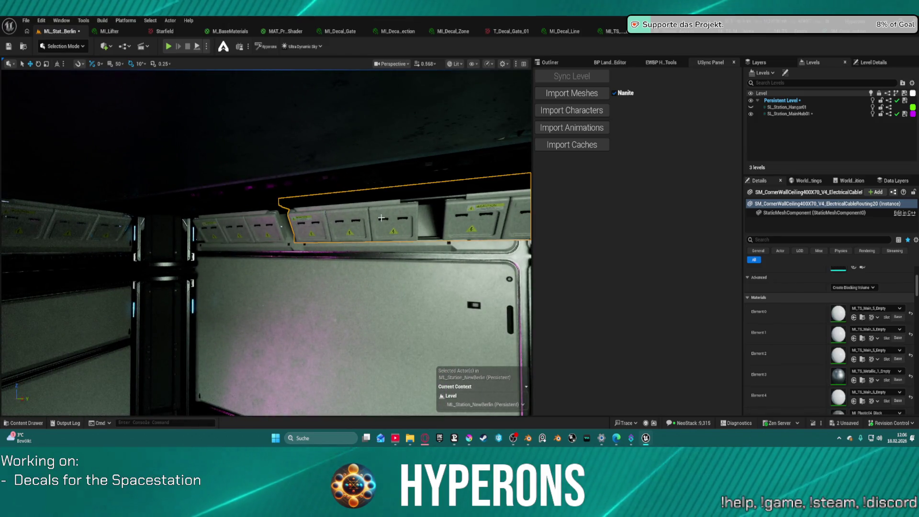
Step: Add the adjacent panel to the selection and set Element 3 to MI_TS_Metallic_2_Empty
{"action": "left_click", "coordinate": [278, 222], "text": "ctrl"}
{"action": "left_click_drag", "start_coordinate": [278, 222], "coordinate": [268, 223]}
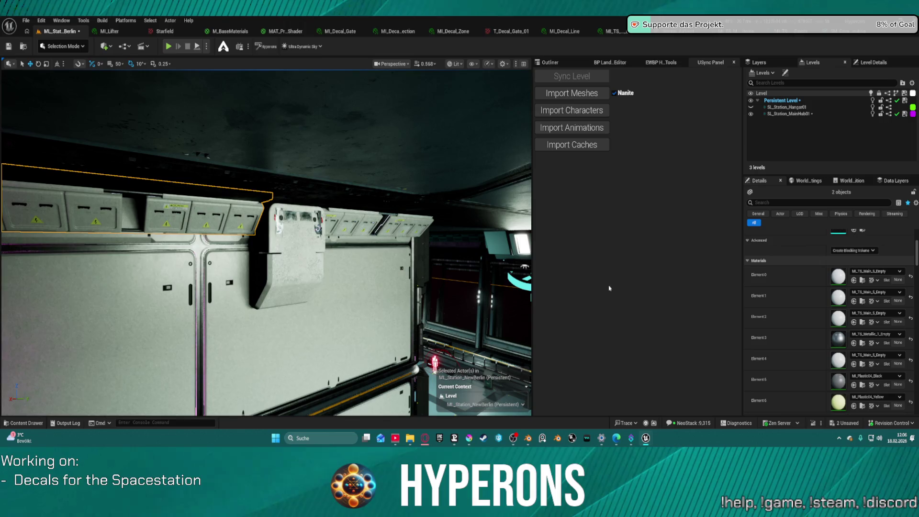
{"action": "left_click", "coordinate": [856, 343]}
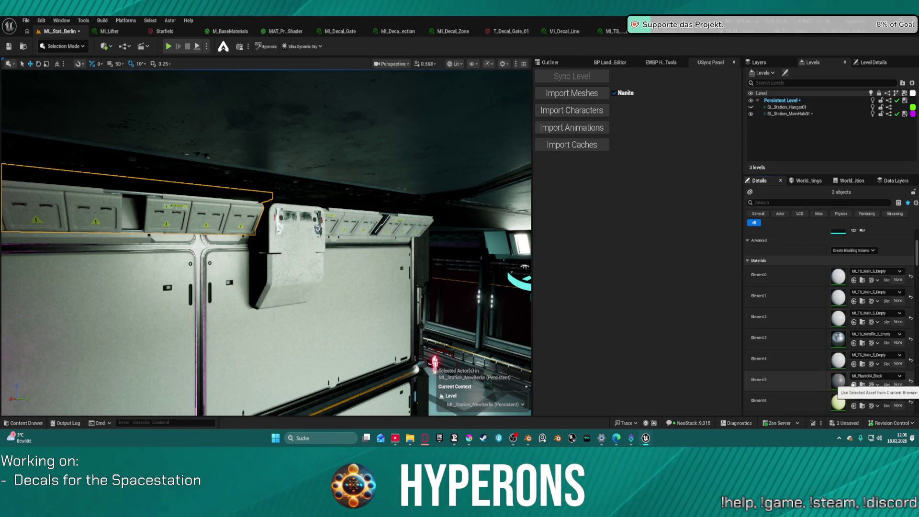
Step: Set Element 7 to MI_TS_Main_5_Empty, frame the panel row, and select the generator box
{"action": "scroll", "coordinate": [837, 334], "scroll_direction": "down", "scroll_amount": 1}
{"action": "scroll", "coordinate": [835, 324], "scroll_direction": "down", "scroll_amount": 3}
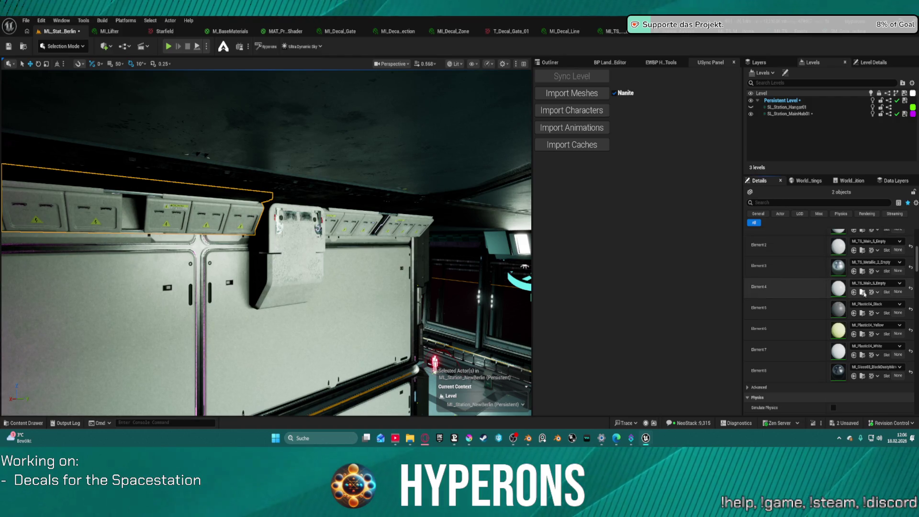
{"action": "left_click", "coordinate": [853, 356]}
{"action": "key", "text": "f"}
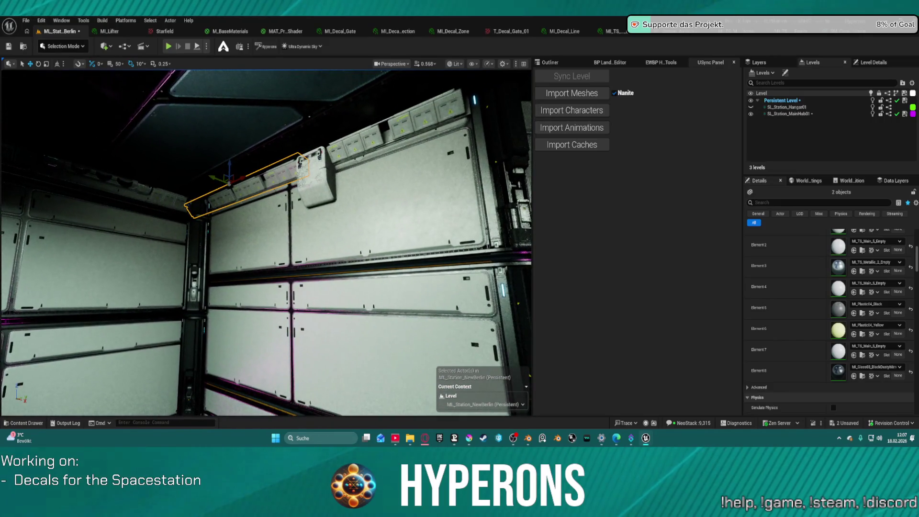
{"action": "left_click", "coordinate": [316, 177]}
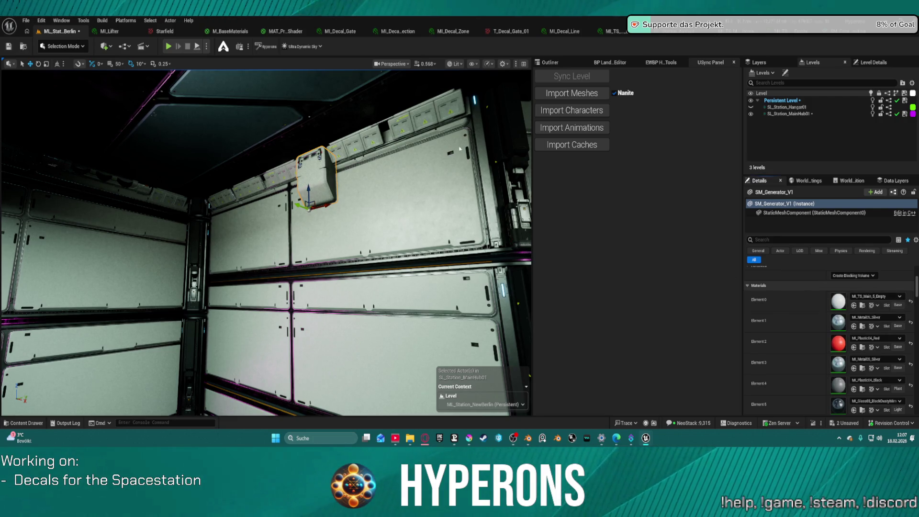
Step: Replace the generator's MI_Metal09_Silver on Elements 3 and 1 with MI_TS_Metallic_2_Empty
{"action": "key", "text": "f"}
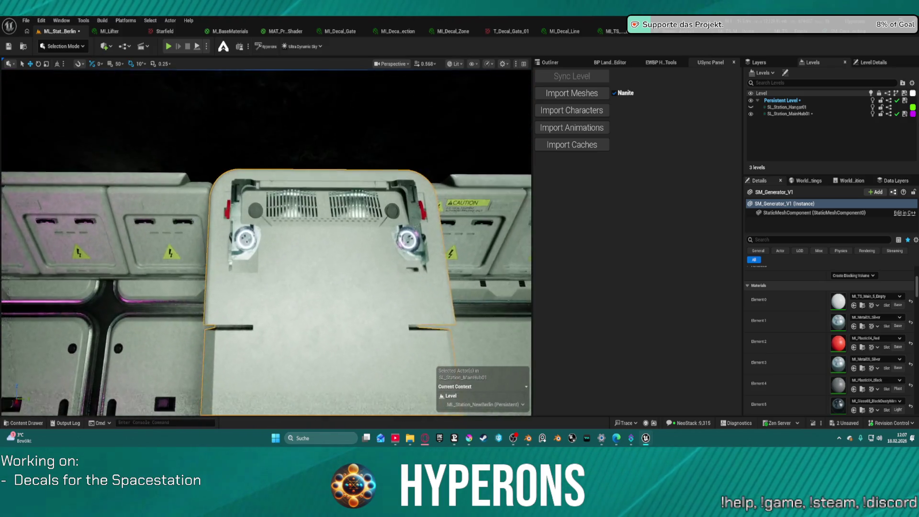
{"action": "scroll", "coordinate": [265, 287], "scroll_direction": "down", "scroll_amount": 1}
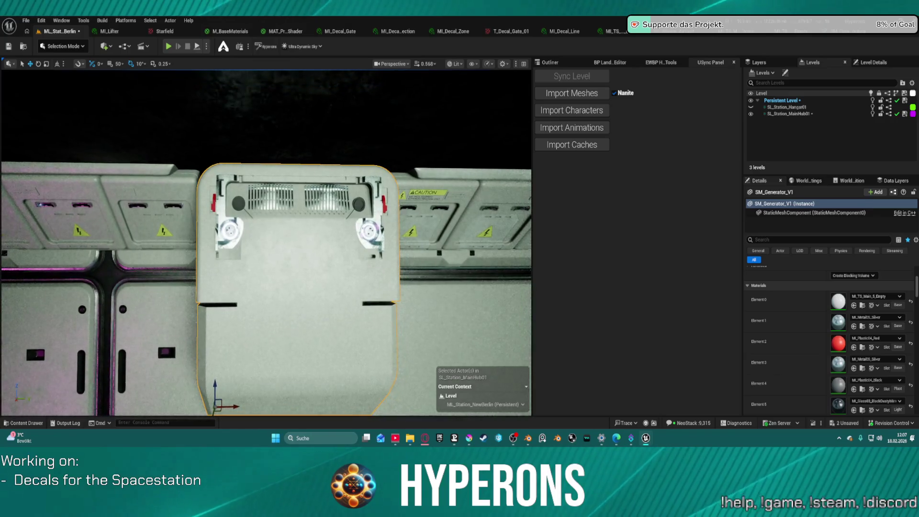
{"action": "left_click_drag", "start_coordinate": [265, 239], "coordinate": [46, 251]}
{"action": "scroll", "coordinate": [266, 243], "scroll_direction": "down", "scroll_amount": 2}
{"action": "scroll", "coordinate": [266, 243], "scroll_direction": "down", "scroll_amount": 2}
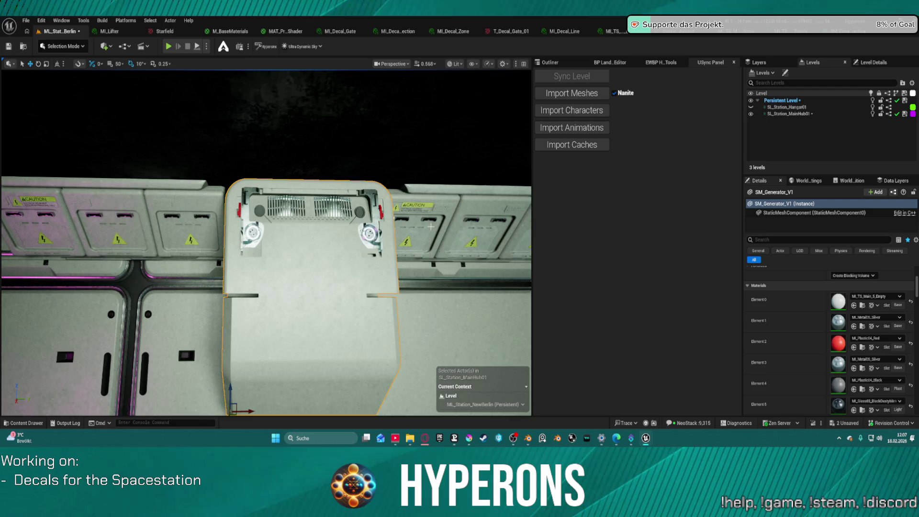
{"action": "scroll", "coordinate": [852, 354], "scroll_direction": "down", "scroll_amount": 1}
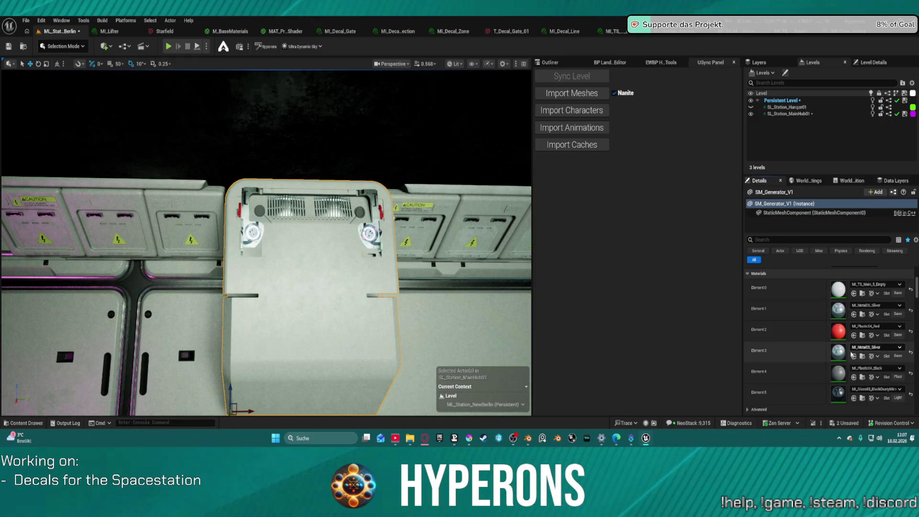
{"action": "left_click", "coordinate": [853, 356]}
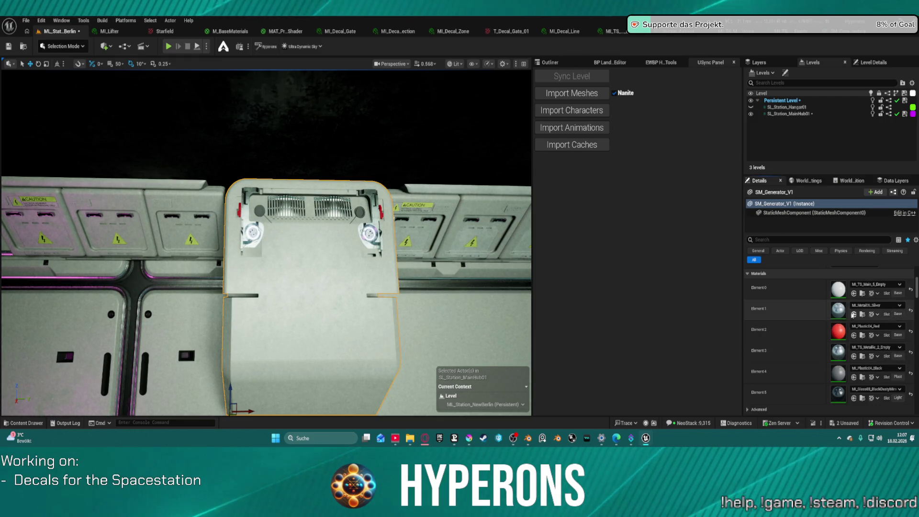
{"action": "left_click", "coordinate": [854, 314]}
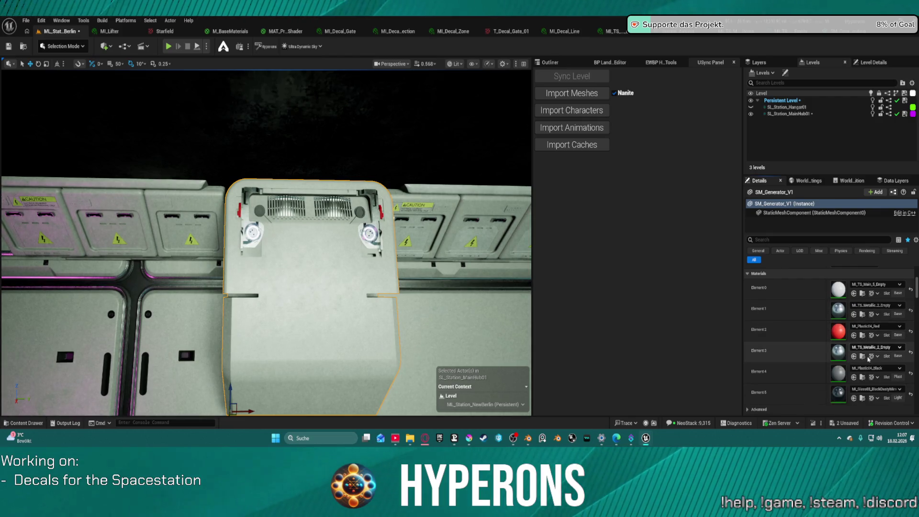
{"action": "scroll", "coordinate": [876, 357], "scroll_direction": "down", "scroll_amount": 2}
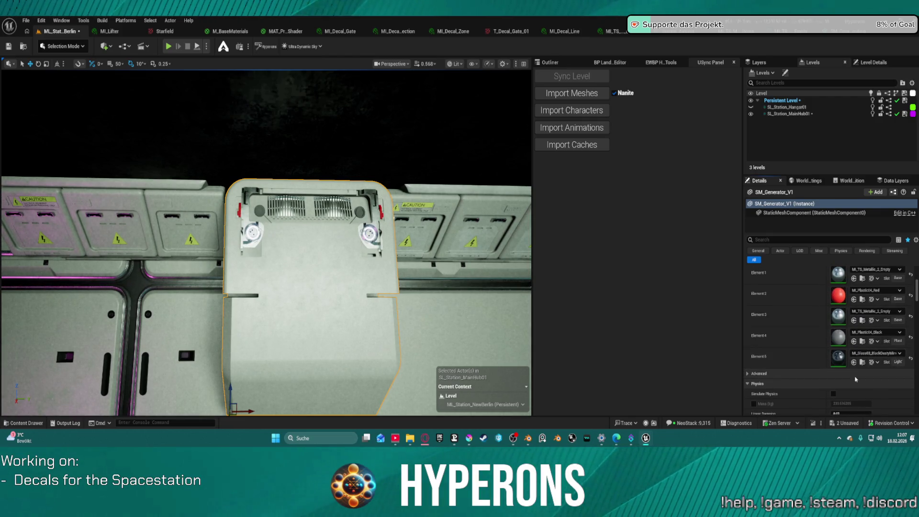
{"action": "mouse_move", "coordinate": [287, 240]}
{"action": "left_mouse_down"}
{"action": "mouse_move", "coordinate": [201, 268]}
{"action": "mouse_move", "coordinate": [230, 254]}
{"action": "mouse_move", "coordinate": [220, 244]}
{"action": "mouse_move", "coordinate": [230, 254]}
{"action": "mouse_move", "coordinate": [254, 236]}
{"action": "left_mouse_up"}
Step: Try MI_TS_Main_1_Empty on the generator's Elements 5 and 4, undoing both changes
{"action": "scroll", "coordinate": [246, 241], "scroll_direction": "down", "scroll_amount": 1}
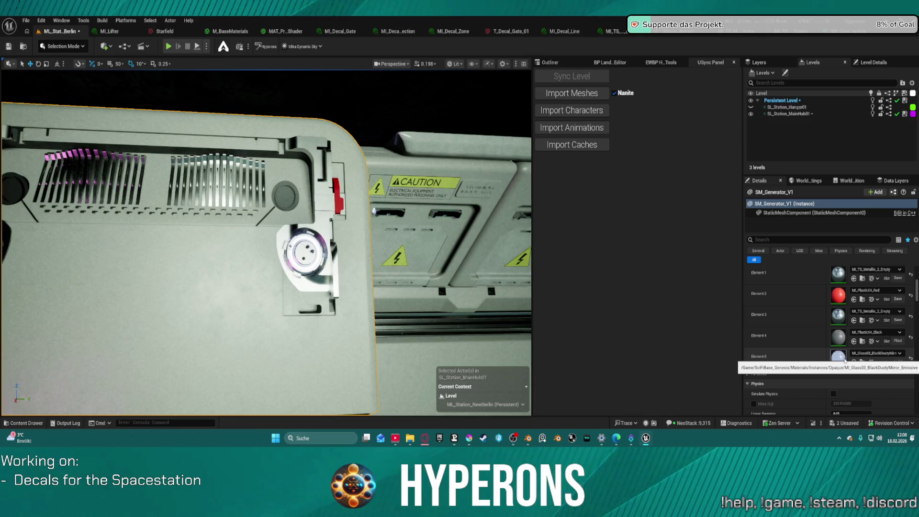
{"action": "mouse_move", "coordinate": [268, 239]}
{"action": "left_mouse_down"}
{"action": "mouse_move", "coordinate": [345, 230]}
{"action": "mouse_move", "coordinate": [210, 215]}
{"action": "left_mouse_up"}
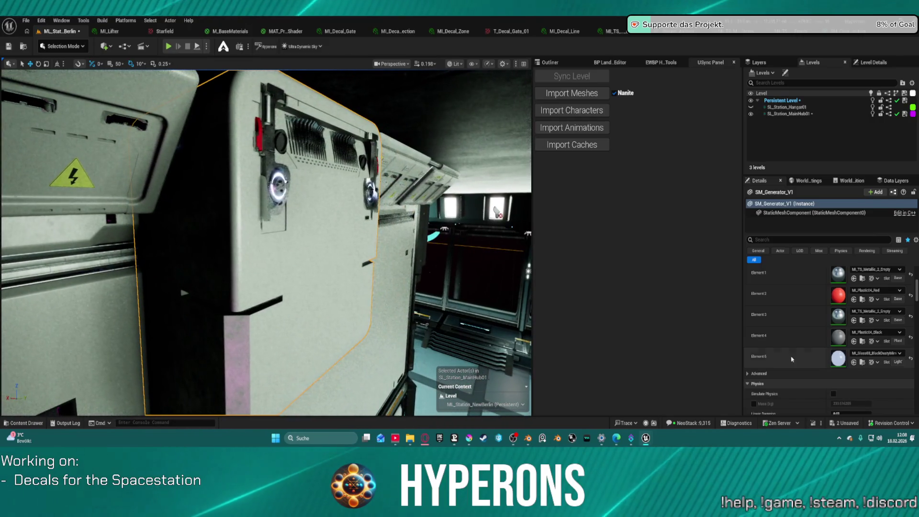
{"action": "left_click", "coordinate": [853, 362]}
{"action": "left_click_drag", "start_coordinate": [233, 289], "coordinate": [275, 286]}
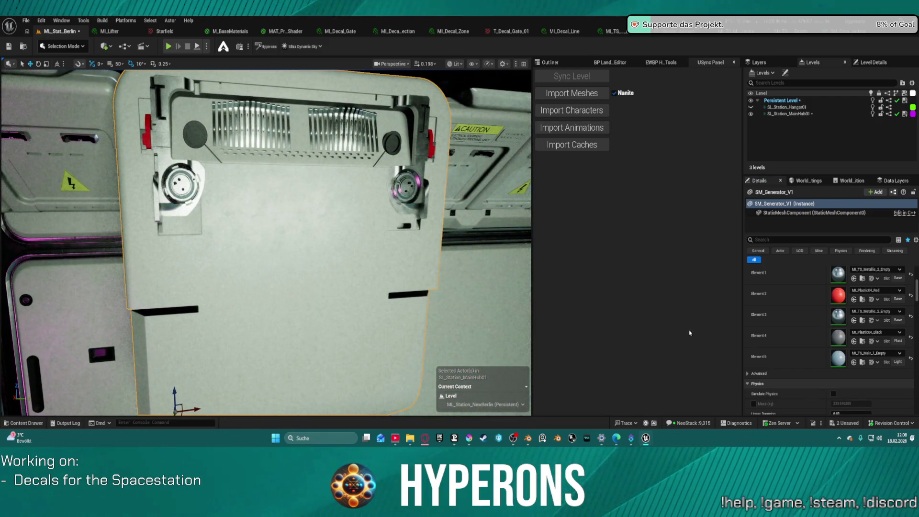
{"action": "key", "text": "ctrl+z"}
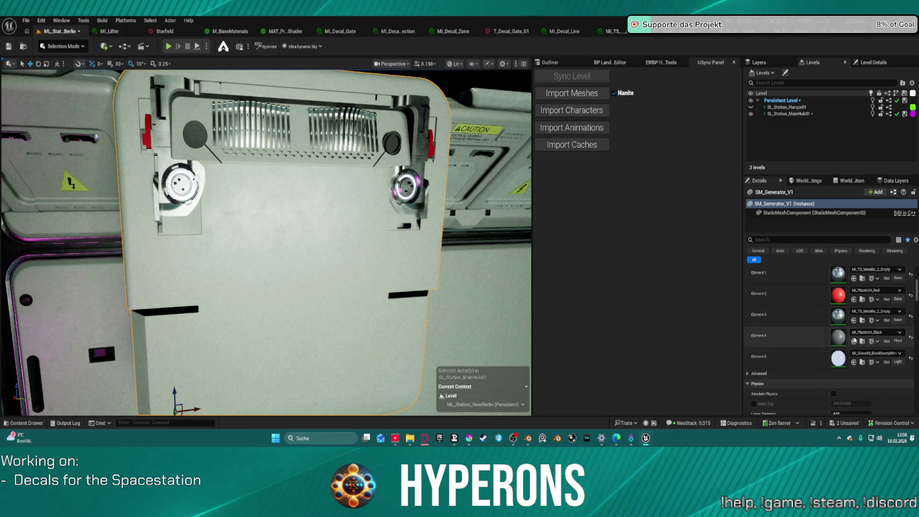
{"action": "left_click", "coordinate": [853, 342]}
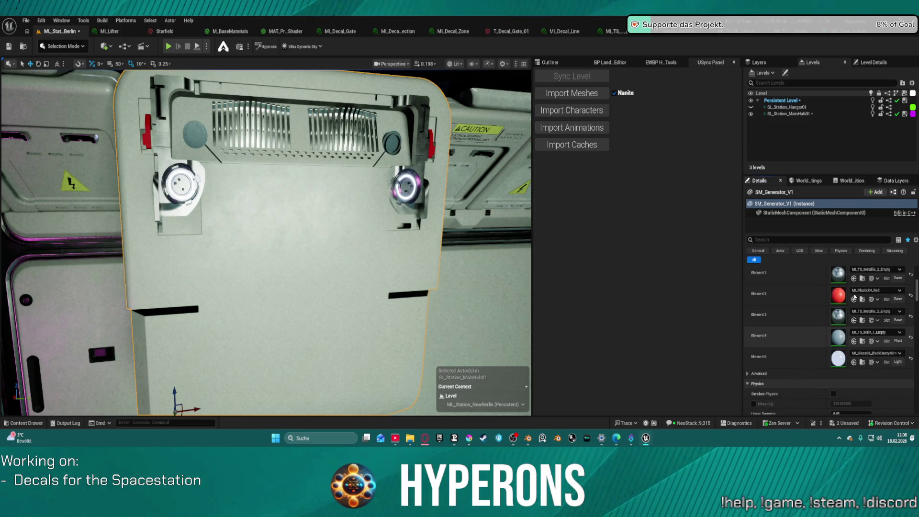
{"action": "key", "text": "ctrl+z"}
{"action": "key", "text": "ctrl+z"}
{"action": "key", "text": "ctrl+z"}
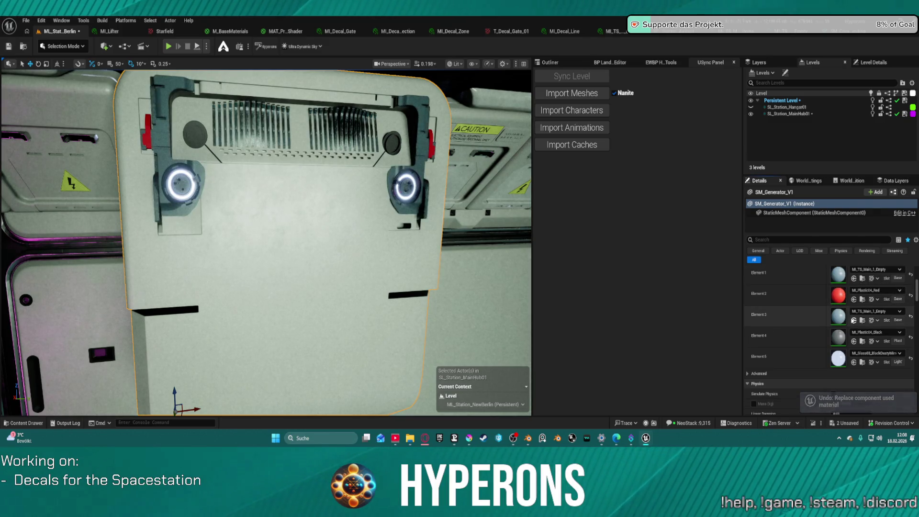
Step: Switch the generator's Elements 1 and 3 to the dark MI_TS_Main_6_Empty
{"action": "mouse_move", "coordinate": [268, 240]}
{"action": "left_mouse_down"}
{"action": "mouse_move", "coordinate": [340, 248]}
{"action": "mouse_move", "coordinate": [316, 245]}
{"action": "left_mouse_up"}
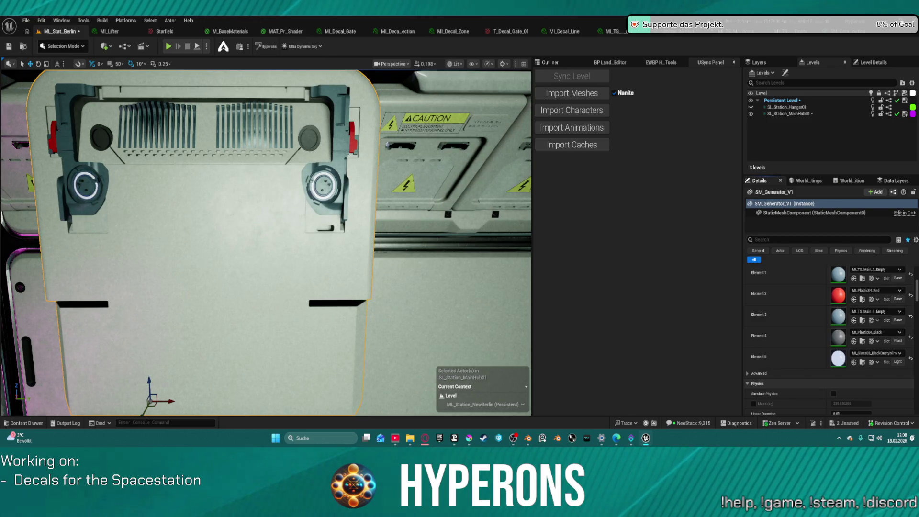
{"action": "left_click", "coordinate": [853, 279]}
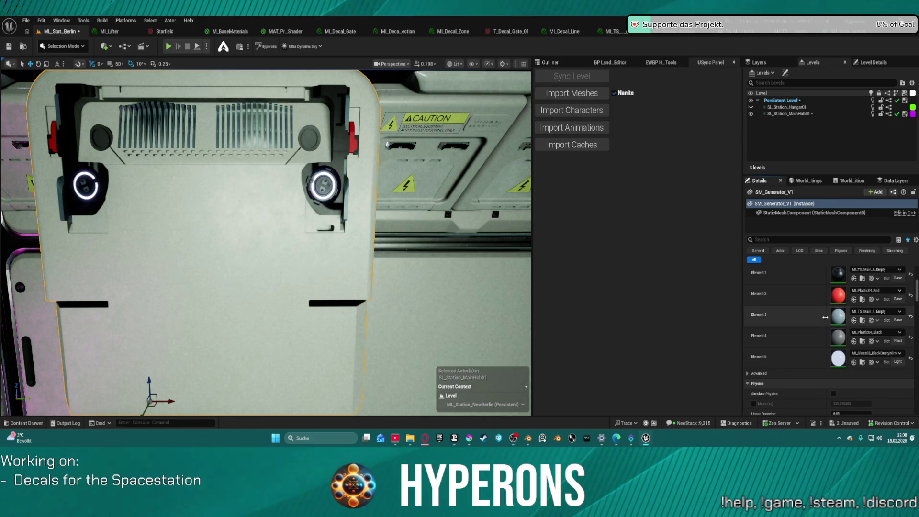
{"action": "left_click", "coordinate": [854, 320]}
{"action": "mouse_move", "coordinate": [443, 235]}
{"action": "left_mouse_down"}
{"action": "mouse_move", "coordinate": [478, 201]}
{"action": "mouse_move", "coordinate": [378, 225]}
{"action": "left_mouse_up"}
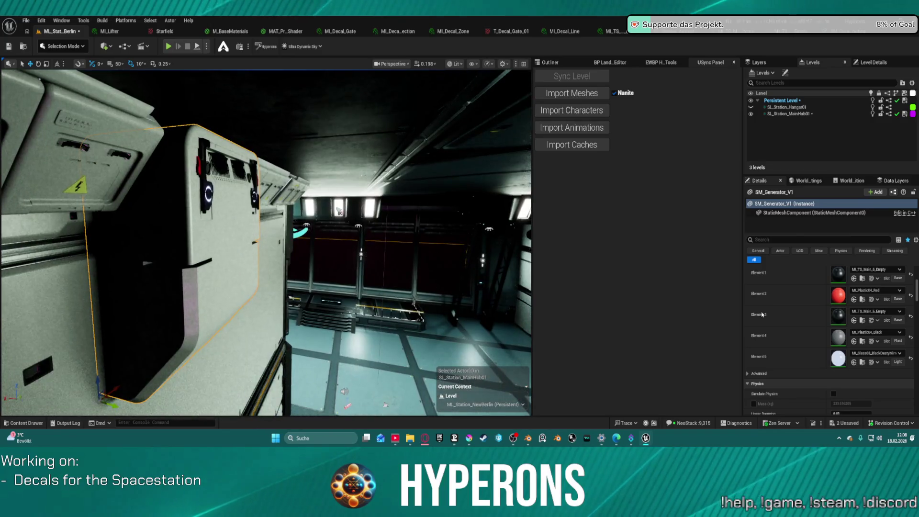
{"action": "key", "text": "ctrl+z"}
{"action": "left_click_drag", "start_coordinate": [266, 239], "coordinate": [326, 229]}
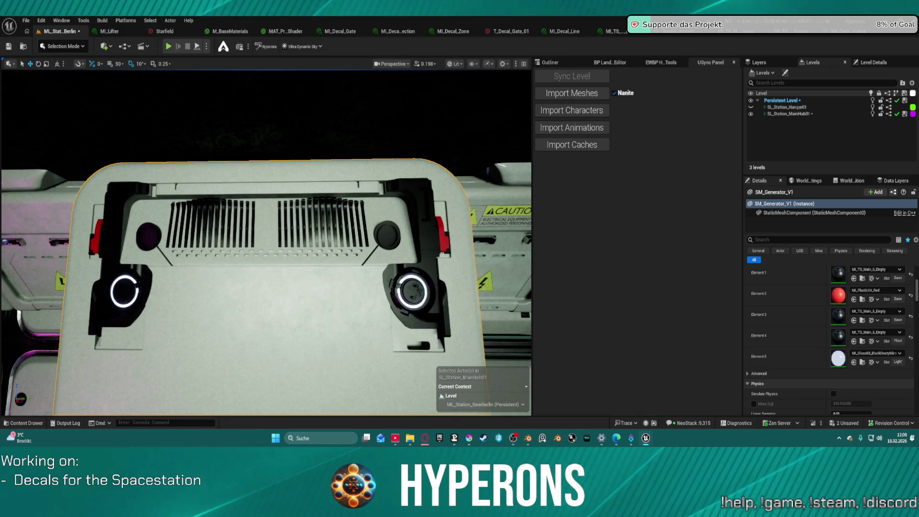
Step: Give Element 2 MI_TS_Details_1_Empty and Element 4 MI_TS_Plastic_3_Empty
{"action": "left_click", "coordinate": [855, 301]}
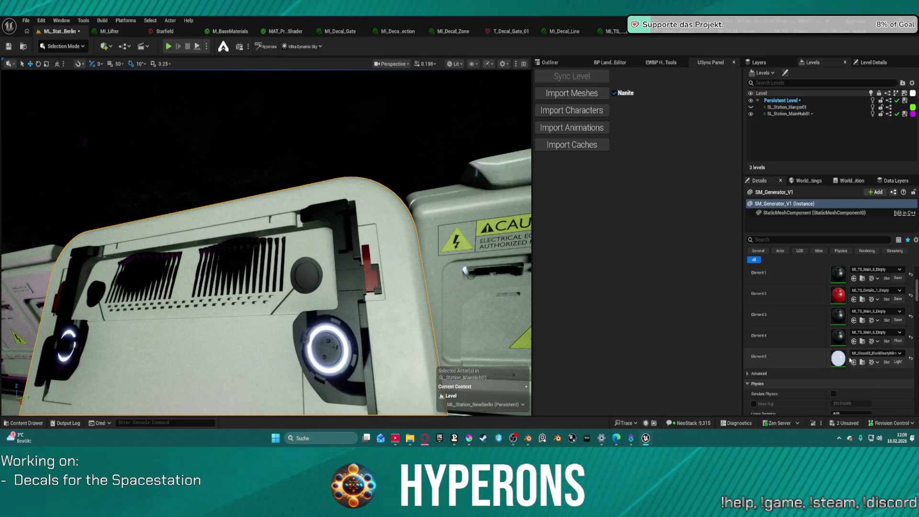
{"action": "left_click", "coordinate": [854, 342]}
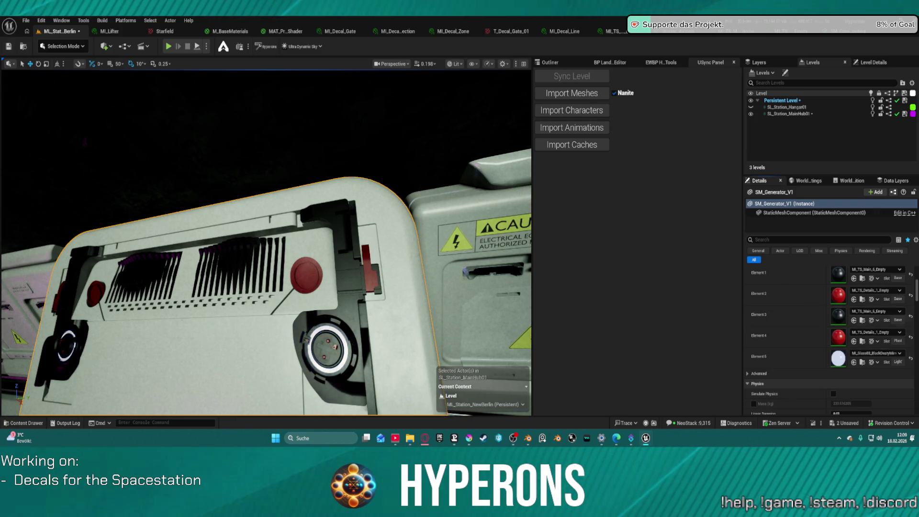
{"action": "left_click", "coordinate": [853, 341]}
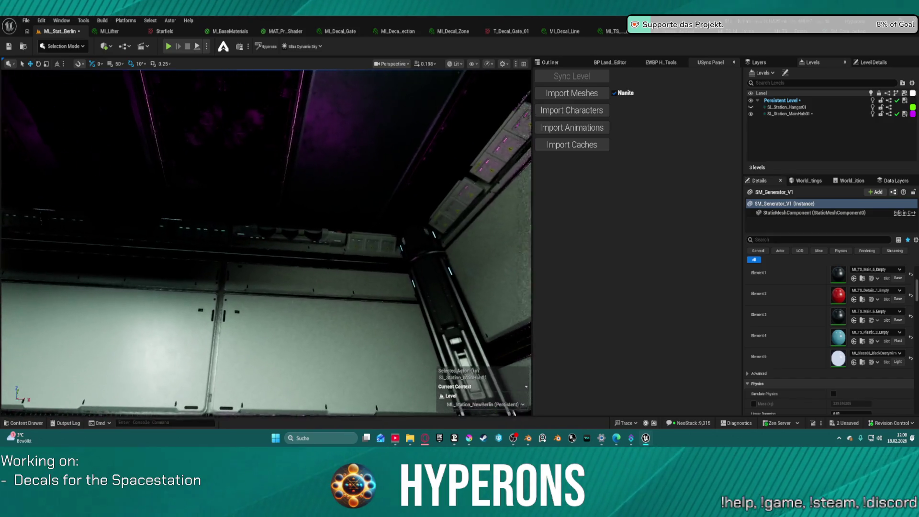
Step: Select the ceiling cable-routing panel and add the second corner ceiling piece to the selection
{"action": "left_click", "coordinate": [336, 252]}
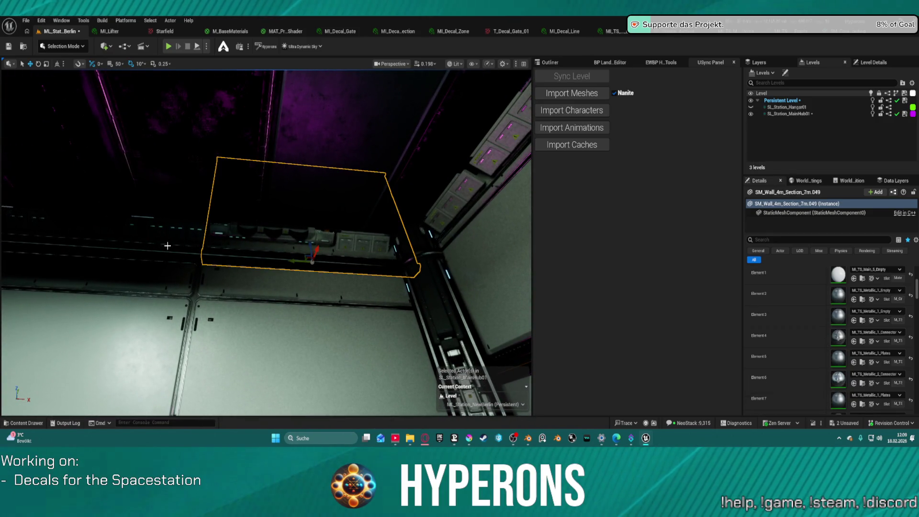
{"action": "left_click", "coordinate": [353, 244]}
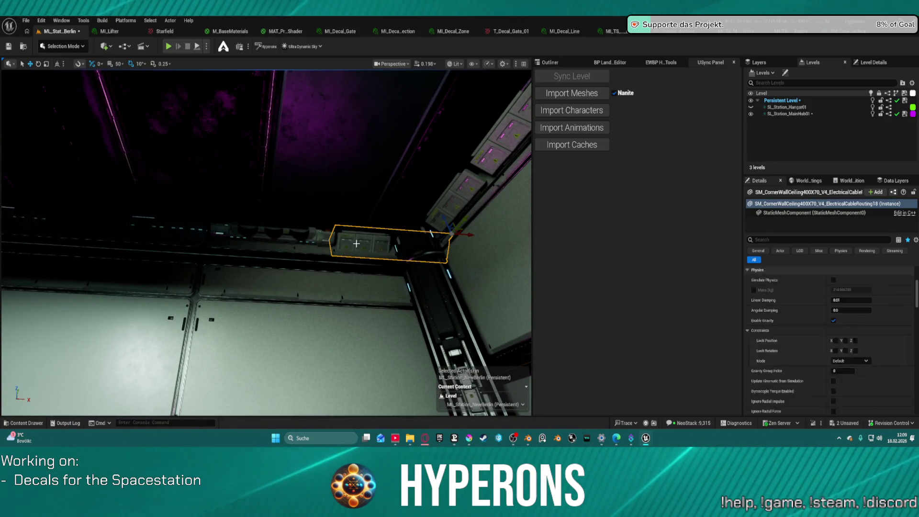
{"action": "left_click", "coordinate": [177, 235], "text": "ctrl"}
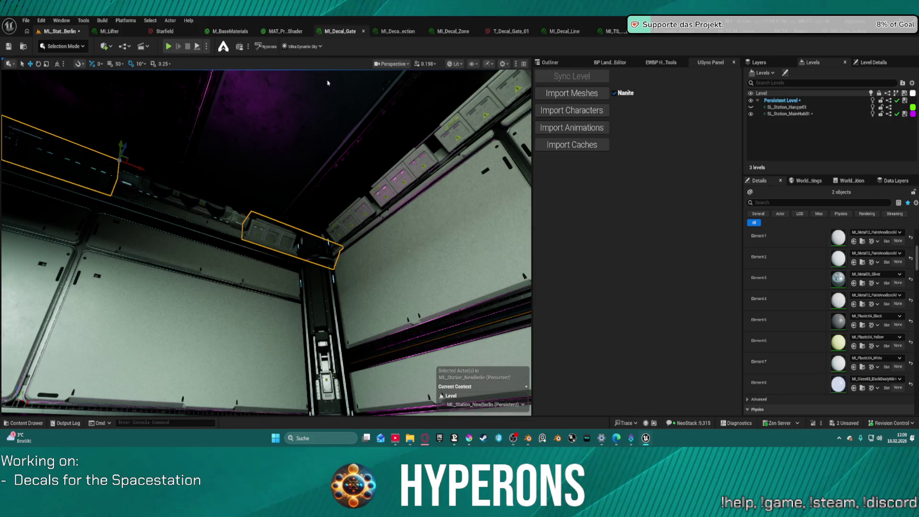
{"action": "scroll", "coordinate": [859, 269], "scroll_direction": "up", "scroll_amount": 5}
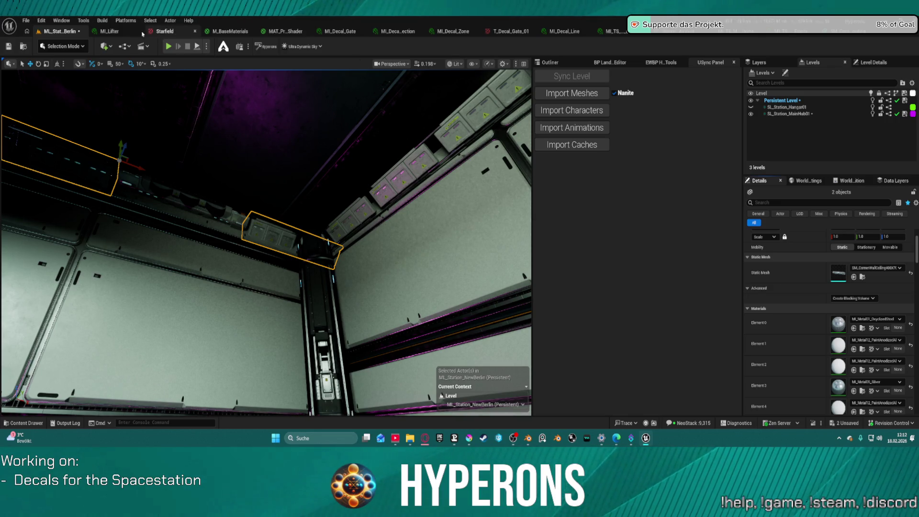
Step: Close tabs after the level, applying M_BaseMaterials and MAT_ProceduralSpaceShader changes, then open the ceiling meshes
{"action": "right_click", "coordinate": [78, 29]}
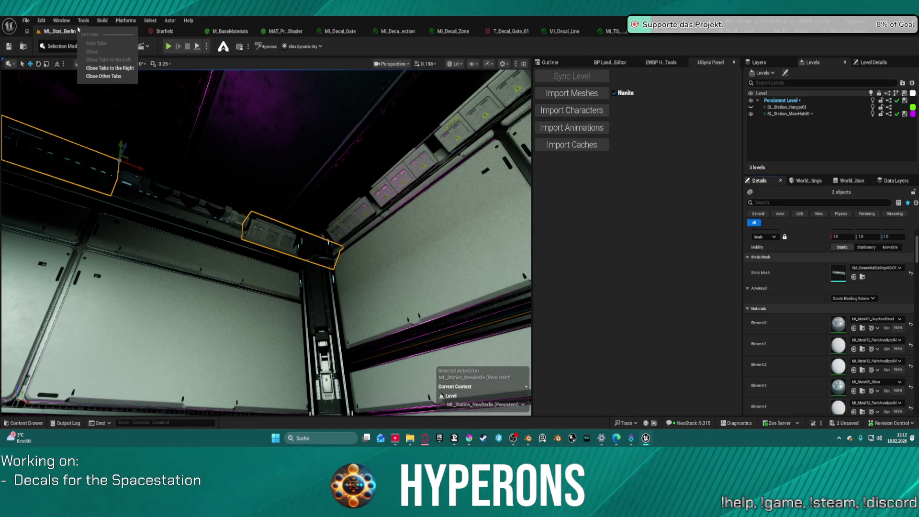
{"action": "left_click", "coordinate": [106, 68]}
{"action": "left_click", "coordinate": [476, 246]}
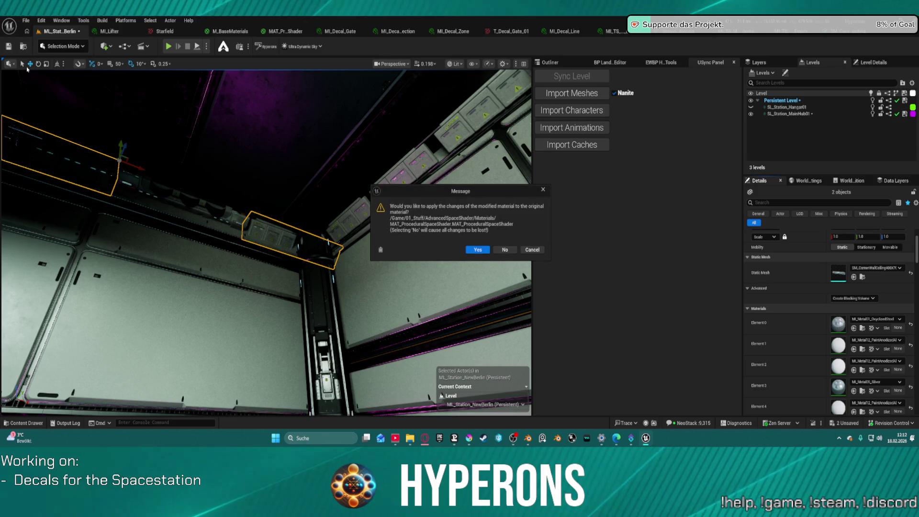
{"action": "left_click", "coordinate": [465, 250]}
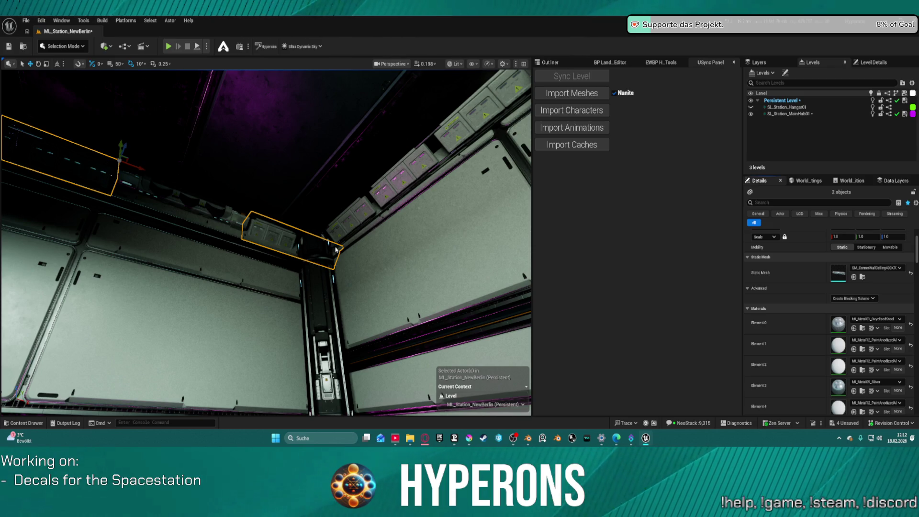
{"action": "key", "text": "ctrl+e"}
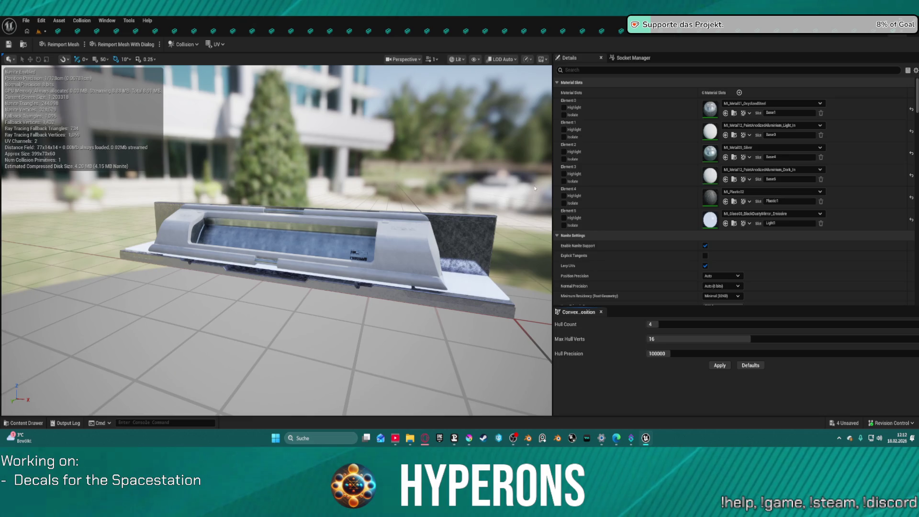
Step: Check the other ceiling mesh's editor, then return to the level view
{"action": "left_click", "coordinate": [55, 35]}
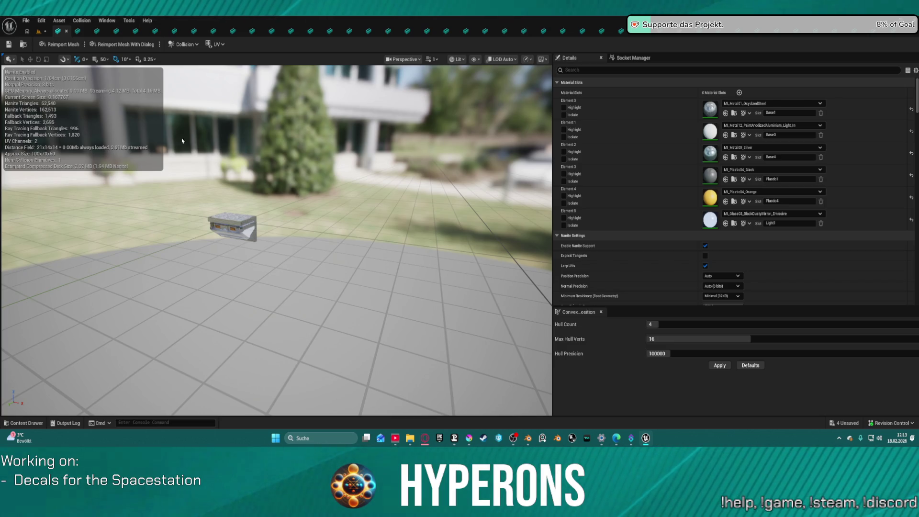
{"action": "key", "text": "alt+Tab"}
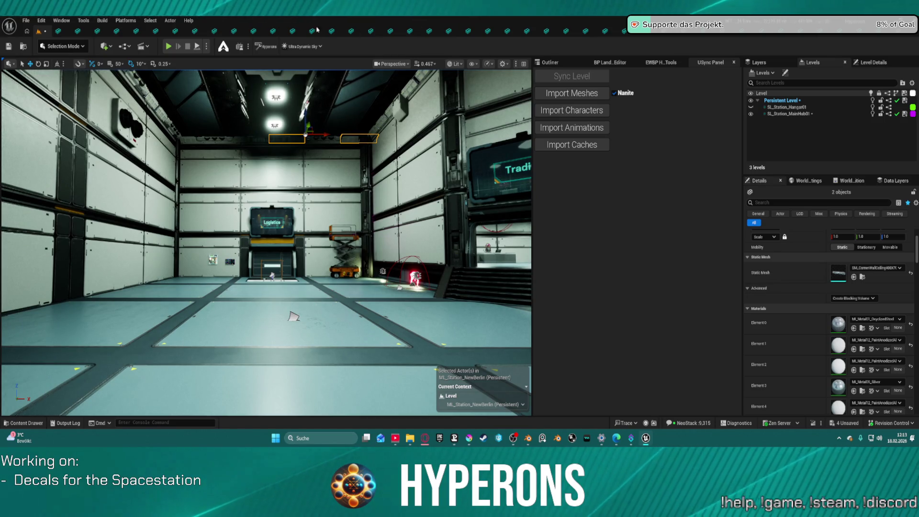
Step: Reopen the corner ceiling mesh's editor and assign MI_TS_Main_5_Empty to Element 0
{"action": "left_click", "coordinate": [65, 32]}
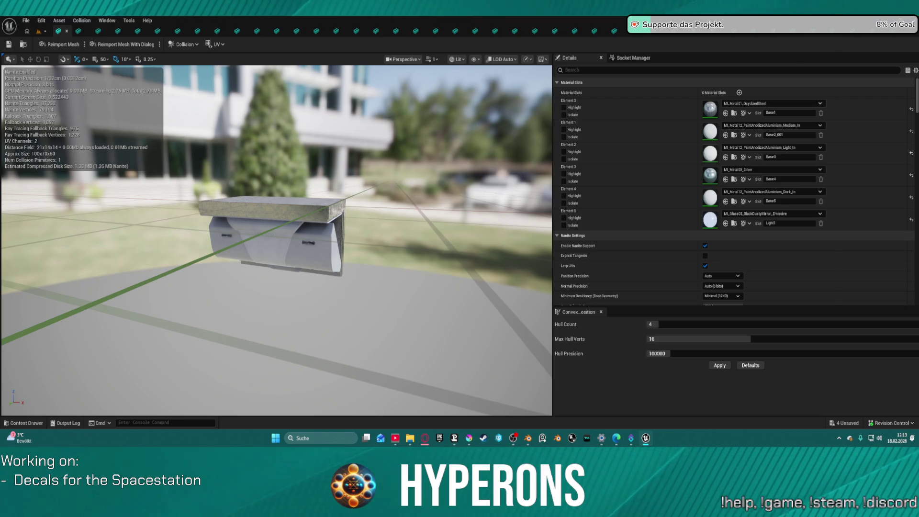
{"action": "left_click", "coordinate": [726, 113]}
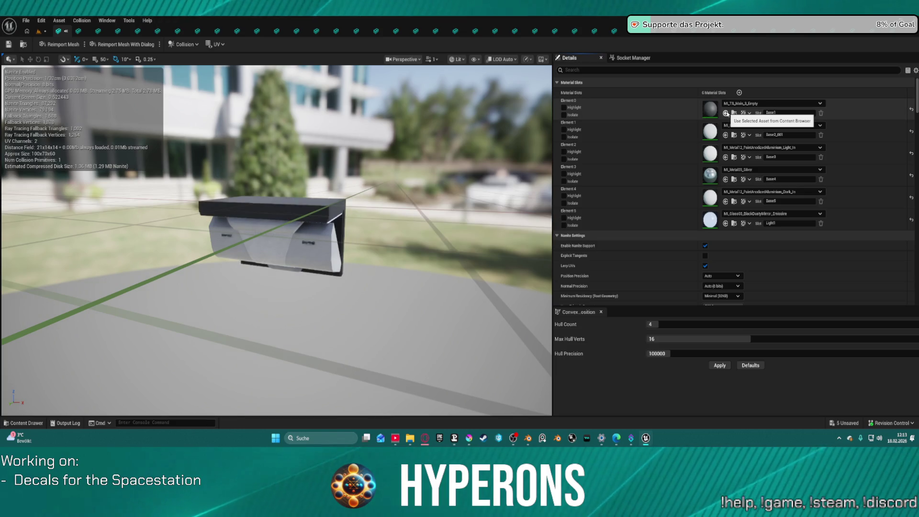
Step: Assign MI_TS_Metallic_1_Empty to the housing mesh's Element 0 slot
{"action": "mouse_move", "coordinate": [335, 240]}
{"action": "left_mouse_down"}
{"action": "mouse_move", "coordinate": [350, 230]}
{"action": "mouse_move", "coordinate": [345, 182]}
{"action": "mouse_move", "coordinate": [326, 278]}
{"action": "mouse_move", "coordinate": [306, 311]}
{"action": "mouse_move", "coordinate": [314, 253]}
{"action": "left_mouse_up"}
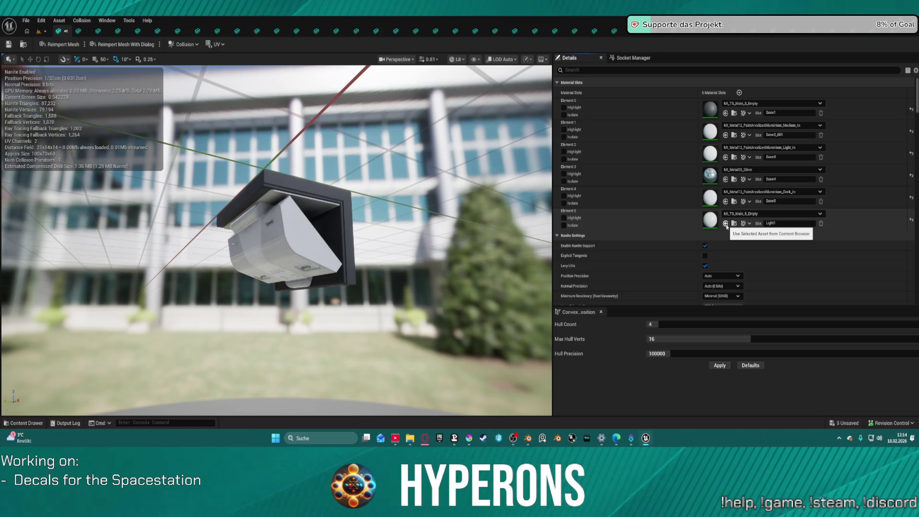
{"action": "left_click_drag", "start_coordinate": [430, 230], "coordinate": [134, 217]}
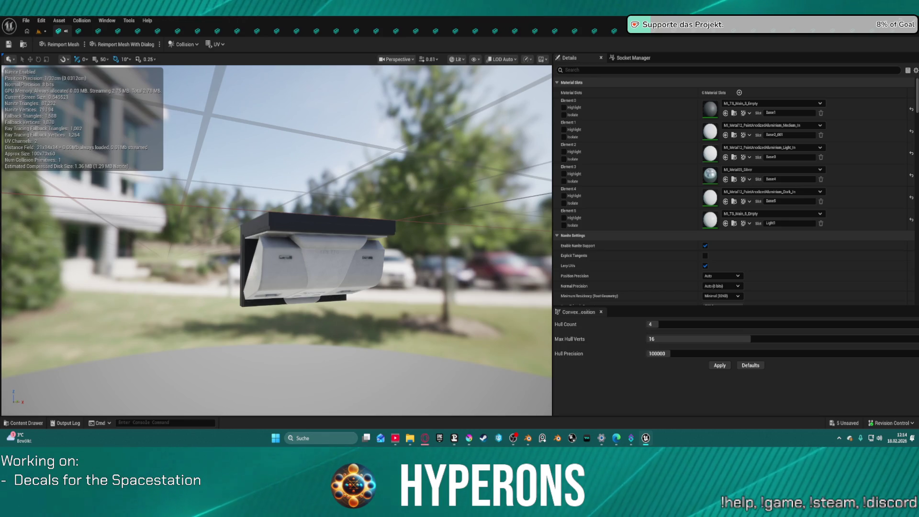
{"action": "left_click", "coordinate": [725, 112]}
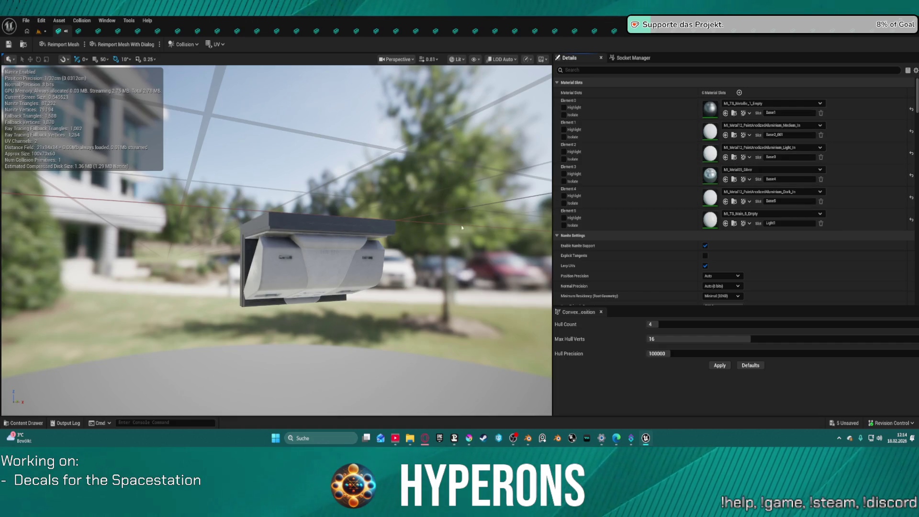
Step: Check the housing mesh's other side and give Element 5 MI_TS_Main_5_Empty
{"action": "mouse_move", "coordinate": [451, 236]}
{"action": "left_mouse_down"}
{"action": "mouse_move", "coordinate": [299, 234]}
{"action": "mouse_move", "coordinate": [388, 215]}
{"action": "left_mouse_up"}
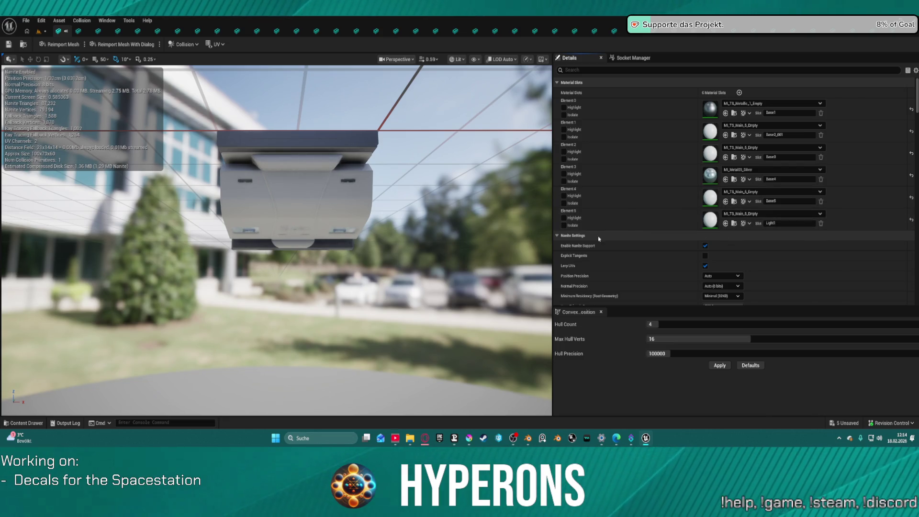
{"action": "scroll", "coordinate": [412, 217], "scroll_direction": "up", "scroll_amount": 2}
{"action": "mouse_move", "coordinate": [411, 216]}
{"action": "left_mouse_down"}
{"action": "mouse_move", "coordinate": [486, 181]}
{"action": "mouse_move", "coordinate": [448, 197]}
{"action": "left_mouse_up"}
{"action": "left_click", "coordinate": [775, 216]}
{"action": "type", "text": "emiss"}
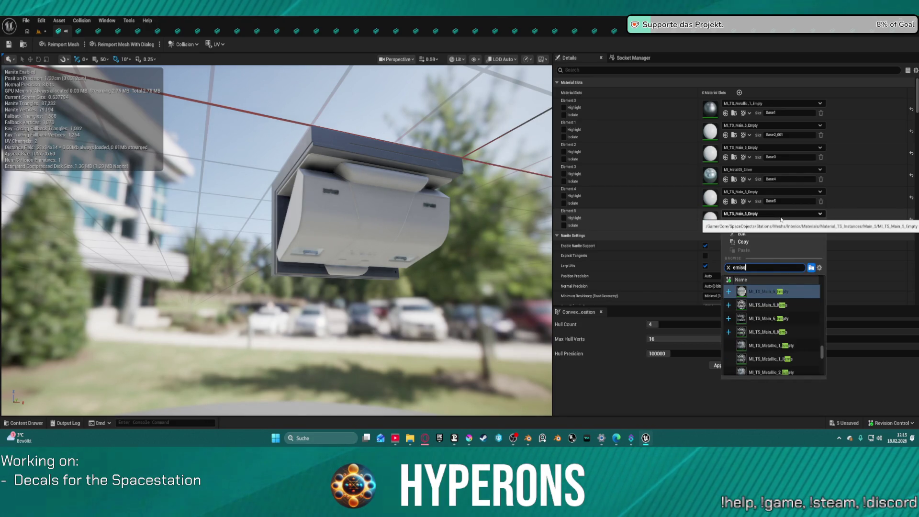
{"action": "type", "text": "i"}
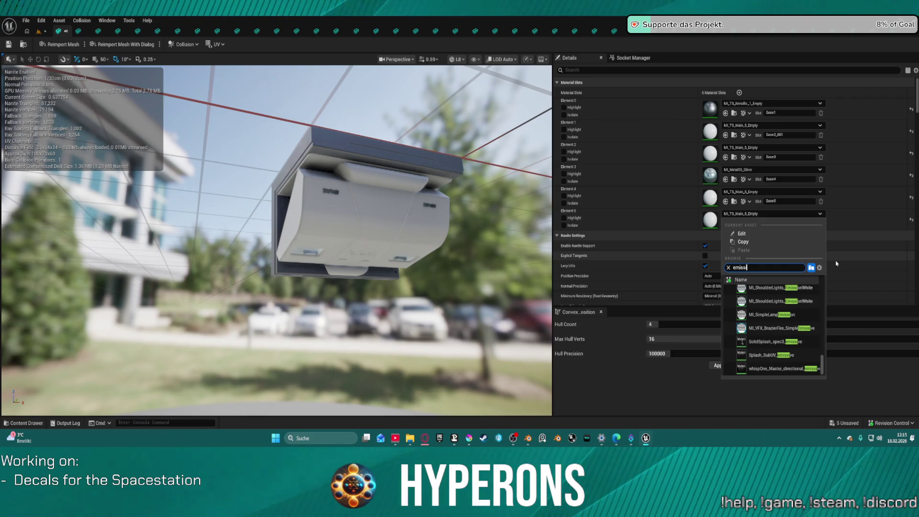
{"action": "type", "text": "i"}
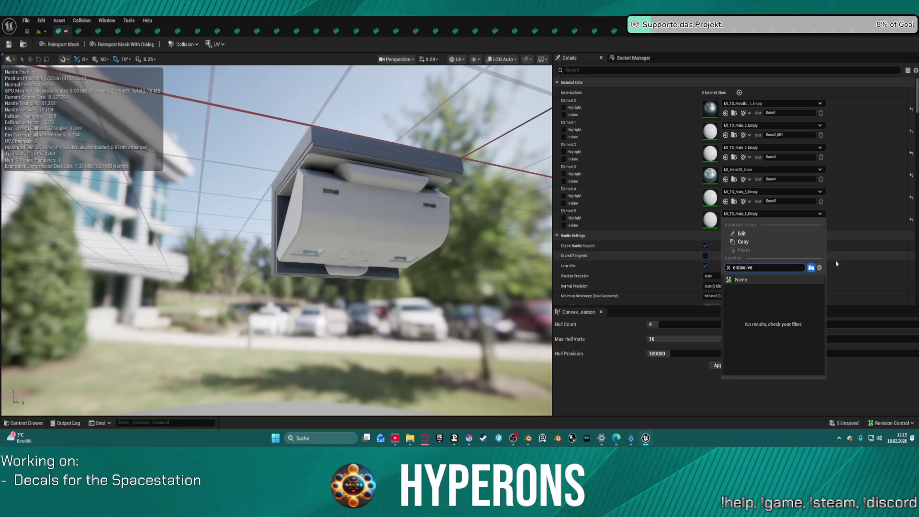
{"action": "key", "text": "BackSpace"}
{"action": "type", "text": "v"}
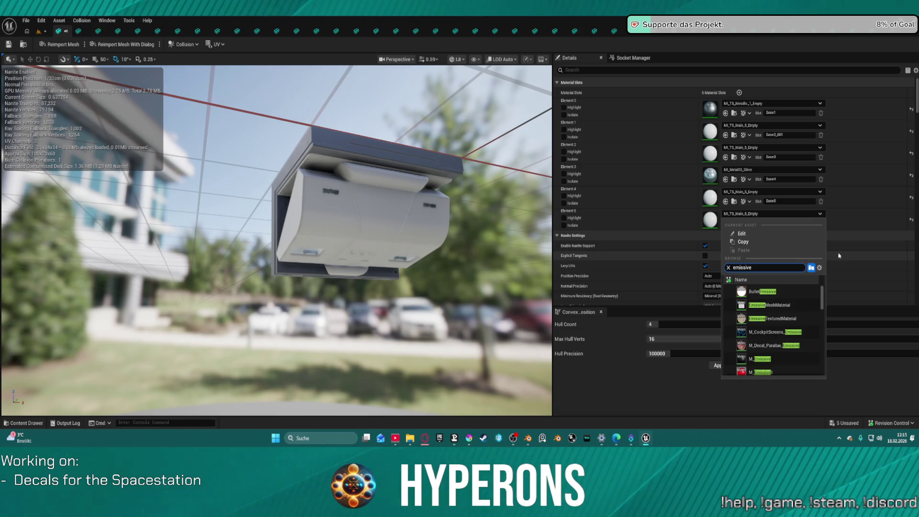
{"action": "scroll", "coordinate": [810, 314], "scroll_direction": "down", "scroll_amount": 3}
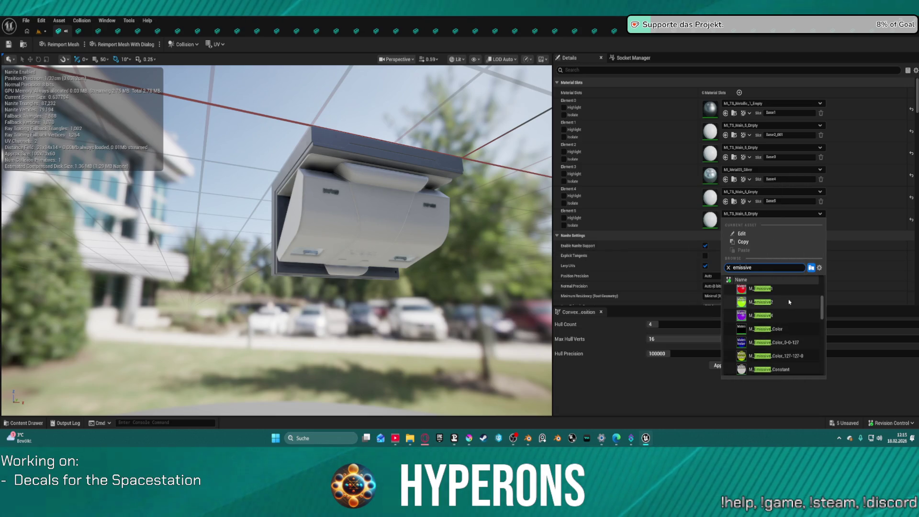
{"action": "scroll", "coordinate": [787, 302], "scroll_direction": "down", "scroll_amount": 3}
{"action": "scroll", "coordinate": [799, 323], "scroll_direction": "down", "scroll_amount": 3}
{"action": "scroll", "coordinate": [806, 318], "scroll_direction": "down", "scroll_amount": 5}
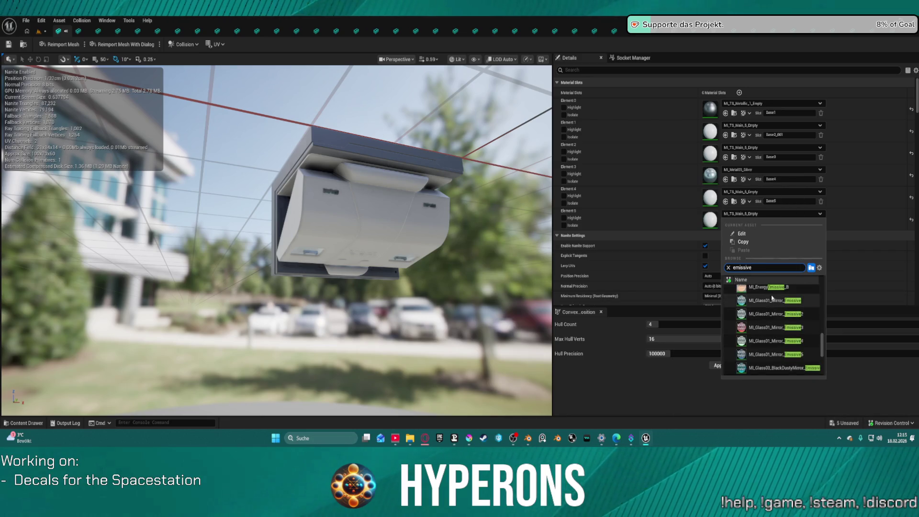
{"action": "scroll", "coordinate": [771, 298], "scroll_direction": "up", "scroll_amount": 1}
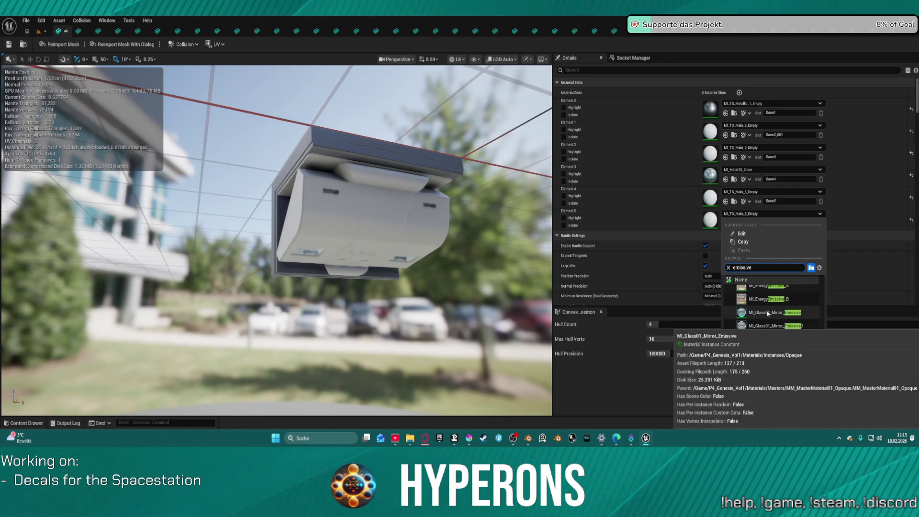
{"action": "left_click", "coordinate": [767, 313]}
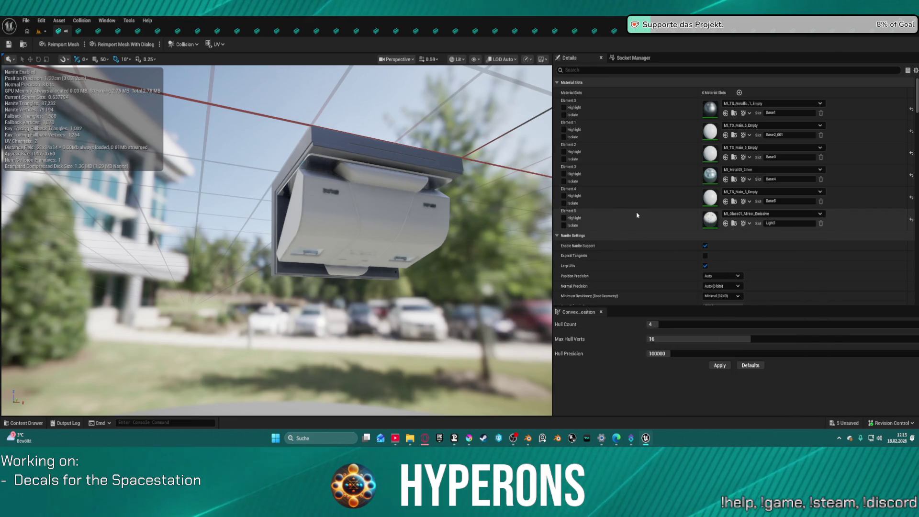
{"action": "left_click_drag", "start_coordinate": [371, 168], "coordinate": [478, 167]}
{"action": "left_click", "coordinate": [772, 214]}
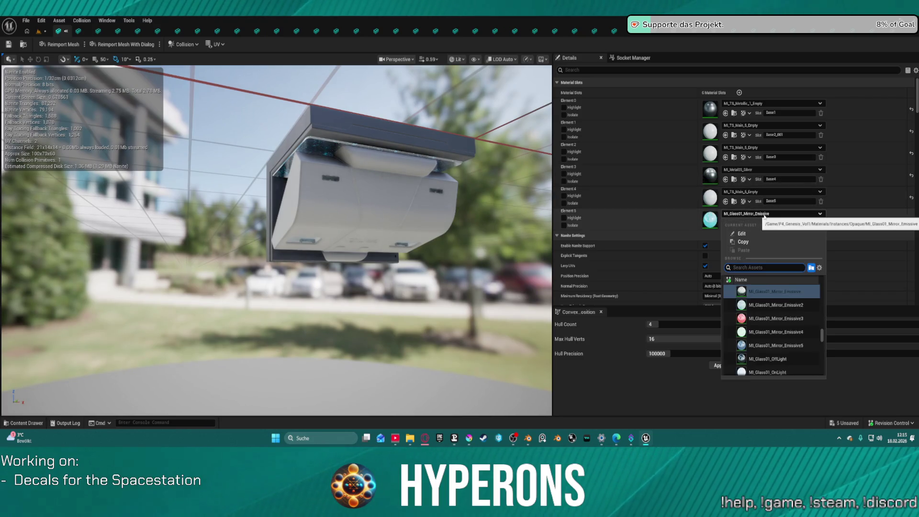
{"action": "left_click", "coordinate": [780, 361]}
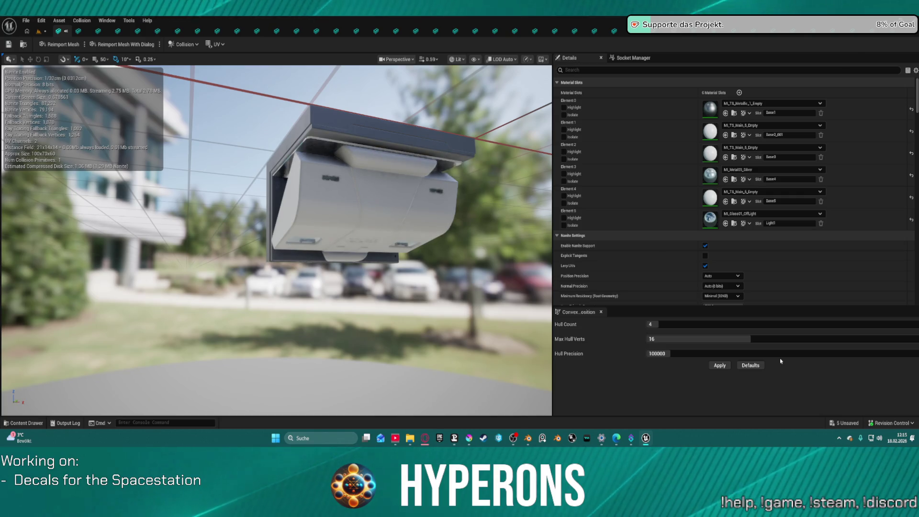
{"action": "left_click_drag", "start_coordinate": [484, 200], "coordinate": [416, 211]}
{"action": "left_click", "coordinate": [773, 213]}
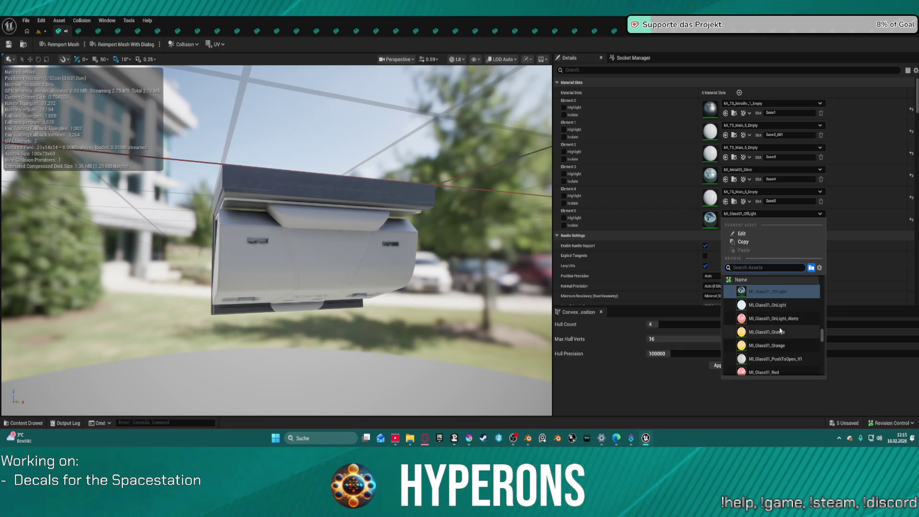
{"action": "key", "text": "Escape"}
{"action": "mouse_move", "coordinate": [287, 240]}
{"action": "left_mouse_down"}
{"action": "mouse_move", "coordinate": [249, 240]}
{"action": "mouse_move", "coordinate": [192, 258]}
{"action": "mouse_move", "coordinate": [180, 235]}
{"action": "left_mouse_up"}
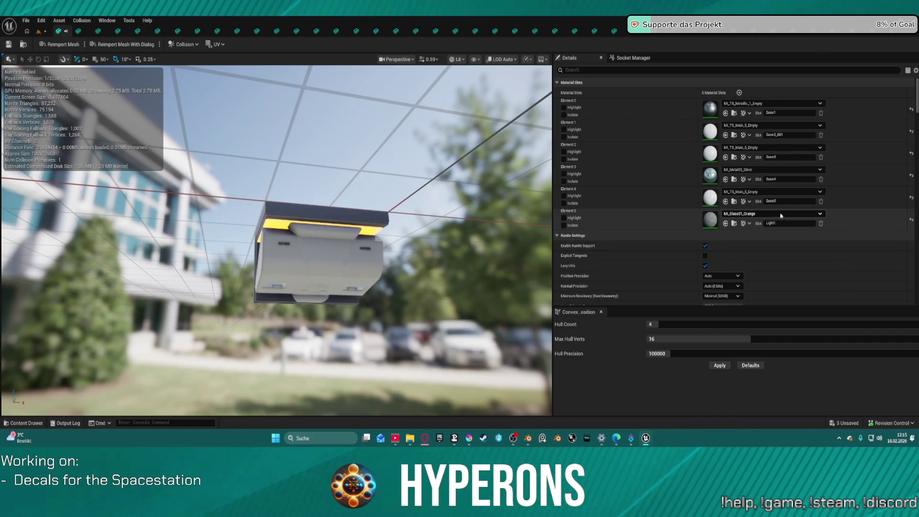
{"action": "left_click", "coordinate": [727, 222]}
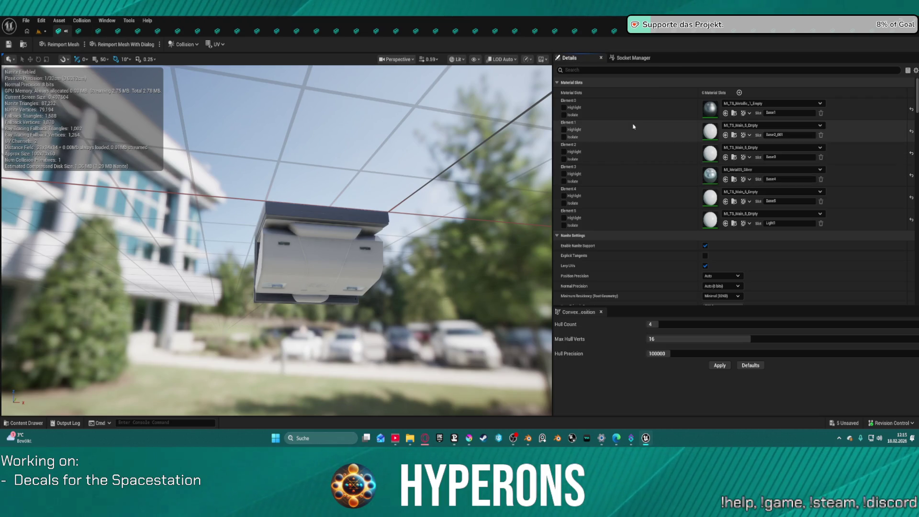
{"action": "left_click", "coordinate": [67, 31]}
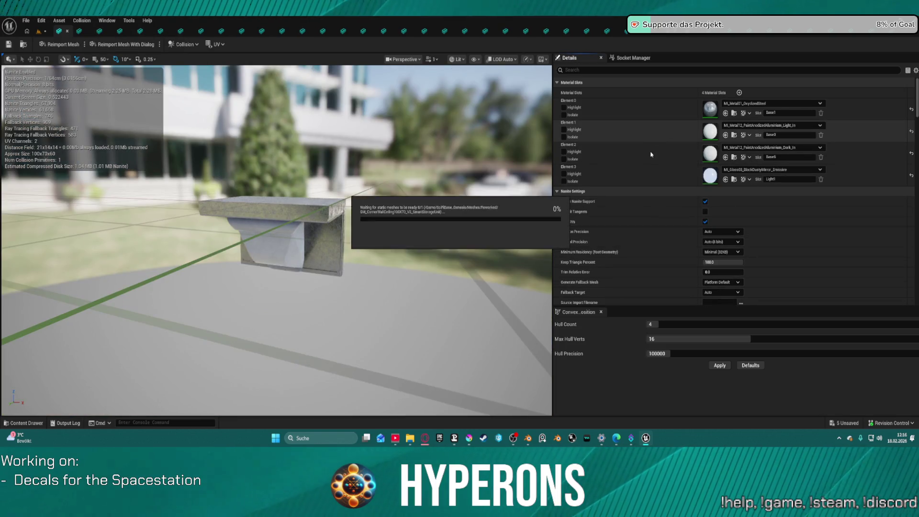
Step: Give the ledge mesh MI_TS_Main_5_Empty on Elements 1 and 3 and MI_TS_Metallic_1_Empty on Element 0
{"action": "left_click_drag", "start_coordinate": [651, 154], "coordinate": [656, 130]}
{"action": "key", "text": "ctrl+v"}
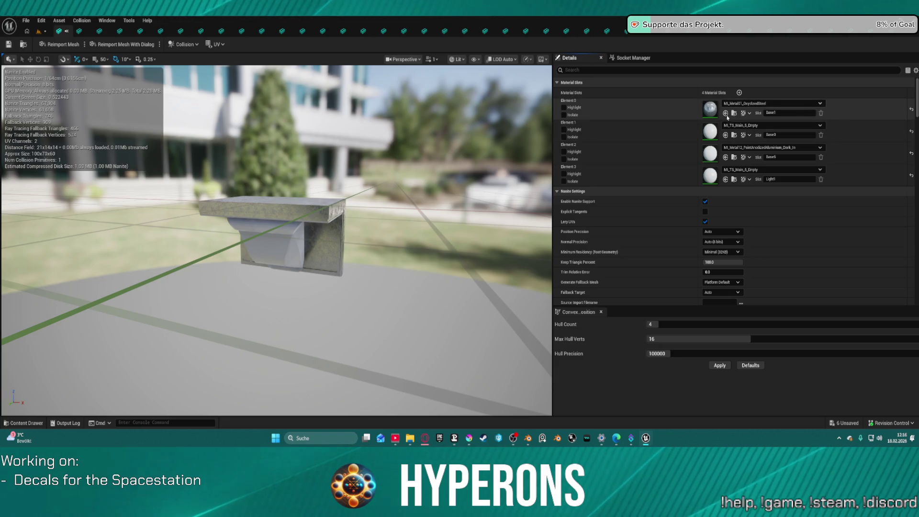
{"action": "key", "text": "ctrl+v"}
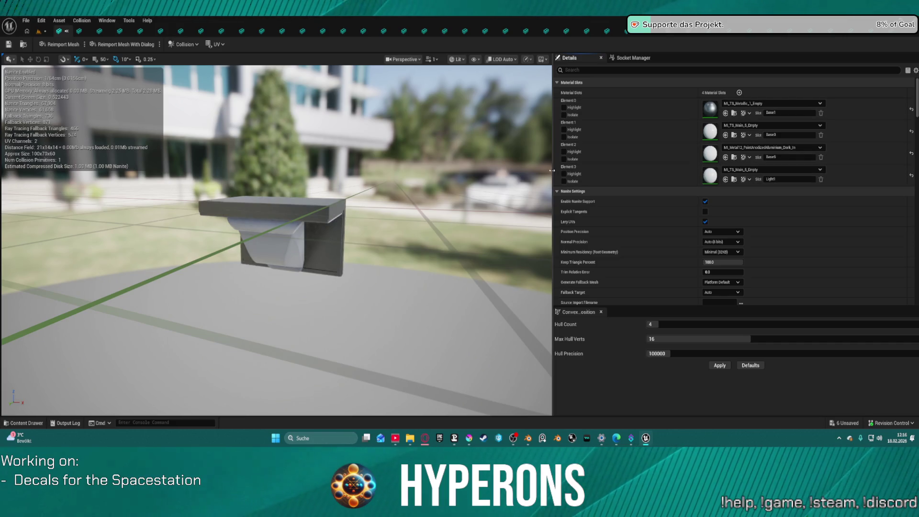
Step: Check the ledge mesh's underside, then switch to the nine-slot caution box mesh
{"action": "mouse_move", "coordinate": [440, 177]}
{"action": "left_mouse_down"}
{"action": "mouse_move", "coordinate": [422, 229]}
{"action": "mouse_move", "coordinate": [421, 143]}
{"action": "mouse_move", "coordinate": [431, 192]}
{"action": "left_mouse_up"}
{"action": "mouse_move", "coordinate": [276, 239]}
{"action": "left_mouse_down"}
{"action": "mouse_move", "coordinate": [259, 206]}
{"action": "mouse_move", "coordinate": [277, 239]}
{"action": "left_mouse_up"}
{"action": "scroll", "coordinate": [259, 206], "scroll_direction": "down", "scroll_amount": 2}
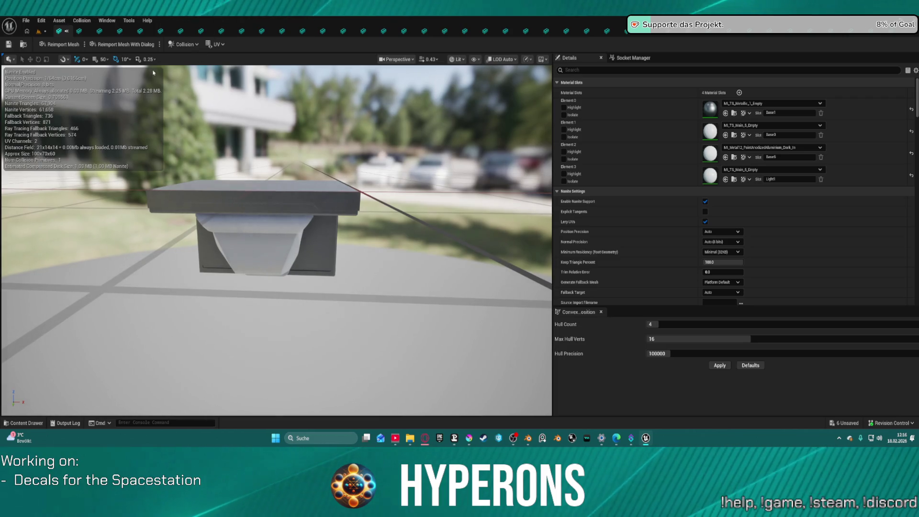
{"action": "left_click", "coordinate": [61, 33]}
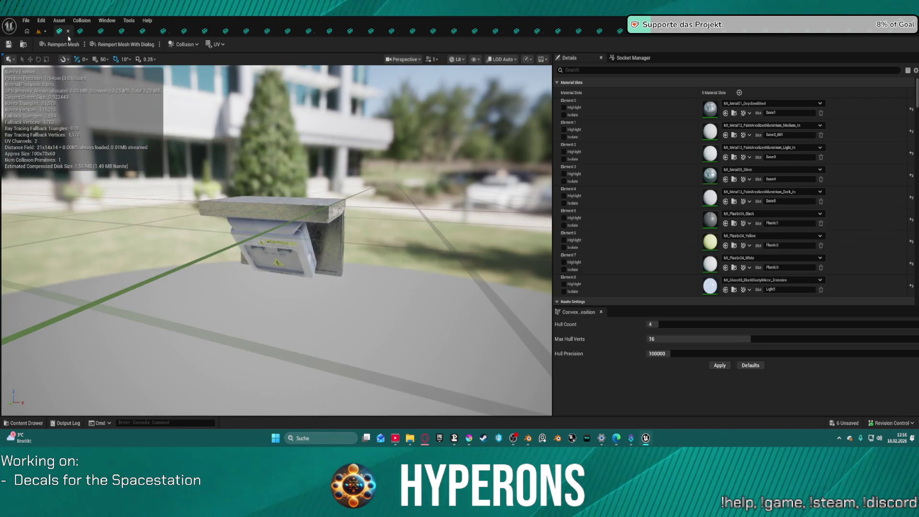
Step: Save all modified assets and orbit around the caution box to inspect it
{"action": "key", "text": "ctrl+shift+s"}
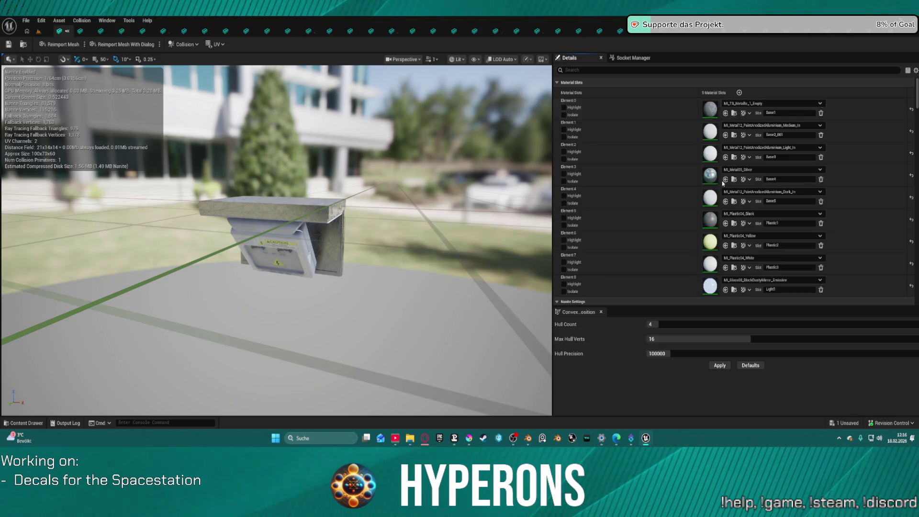
{"action": "scroll", "coordinate": [720, 210], "scroll_direction": "down", "scroll_amount": 1}
{"action": "scroll", "coordinate": [720, 210], "scroll_direction": "down", "scroll_amount": 1}
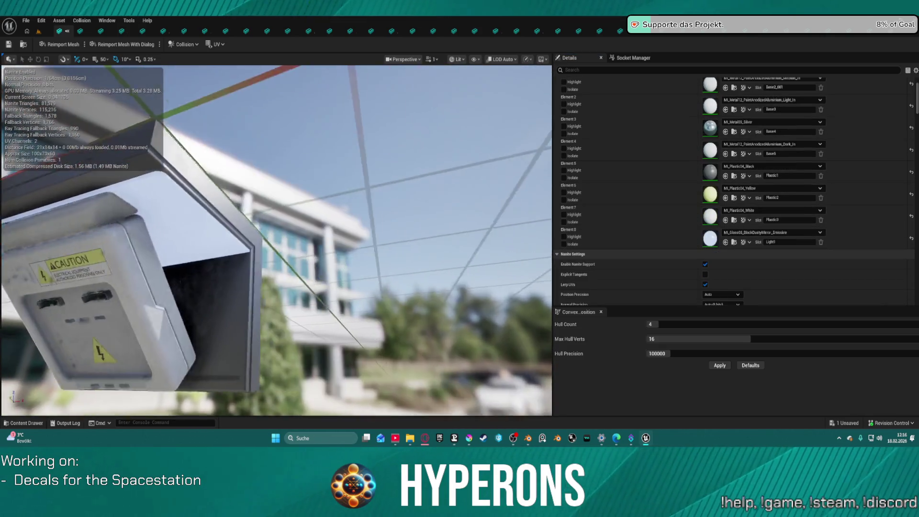
{"action": "mouse_move", "coordinate": [276, 239]}
{"action": "left_mouse_down"}
{"action": "mouse_move", "coordinate": [244, 249]}
{"action": "mouse_move", "coordinate": [235, 225]}
{"action": "mouse_move", "coordinate": [416, 272]}
{"action": "left_mouse_up"}
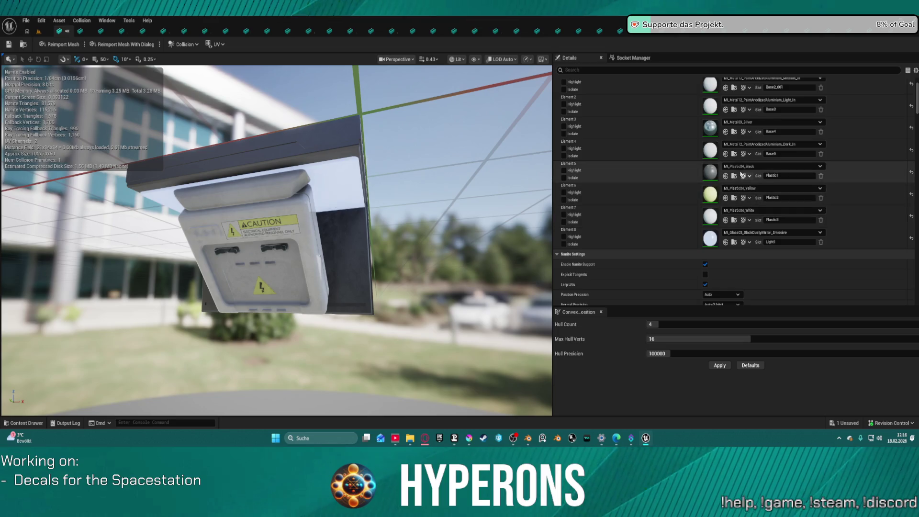
{"action": "scroll", "coordinate": [737, 206], "scroll_direction": "up", "scroll_amount": 3}
{"action": "scroll", "coordinate": [738, 206], "scroll_direction": "up", "scroll_amount": 1}
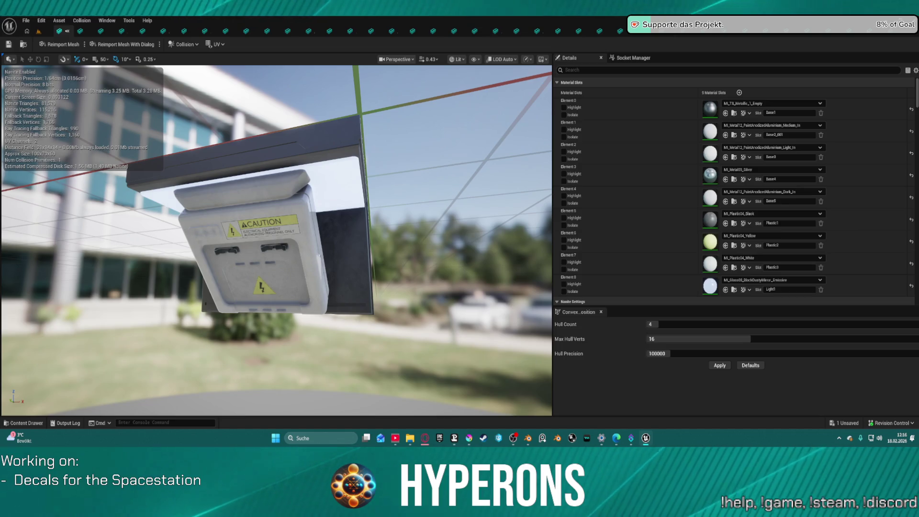
Step: Assign MI_TS_Main_5_Empty to caution box Elements 1, 2, 4, 7 and 8
{"action": "left_click", "coordinate": [725, 157]}
{"action": "left_click", "coordinate": [726, 201]}
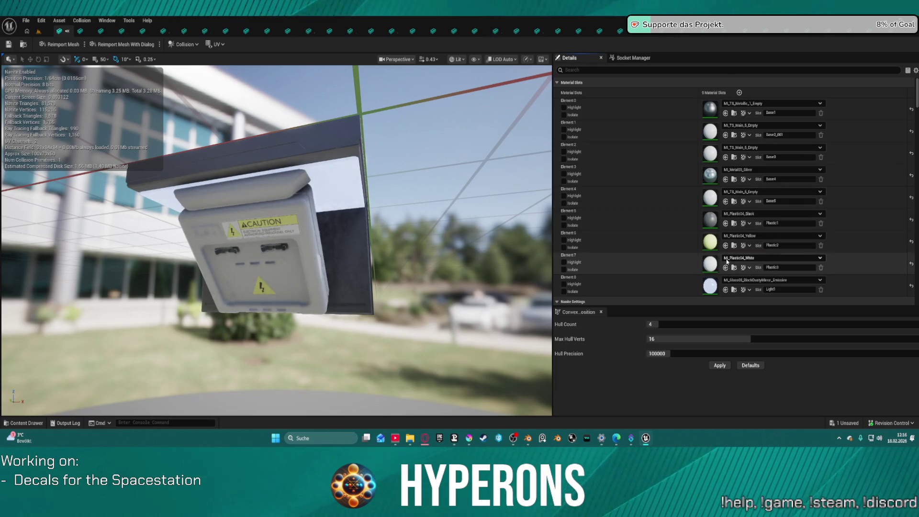
{"action": "left_click", "coordinate": [726, 268]}
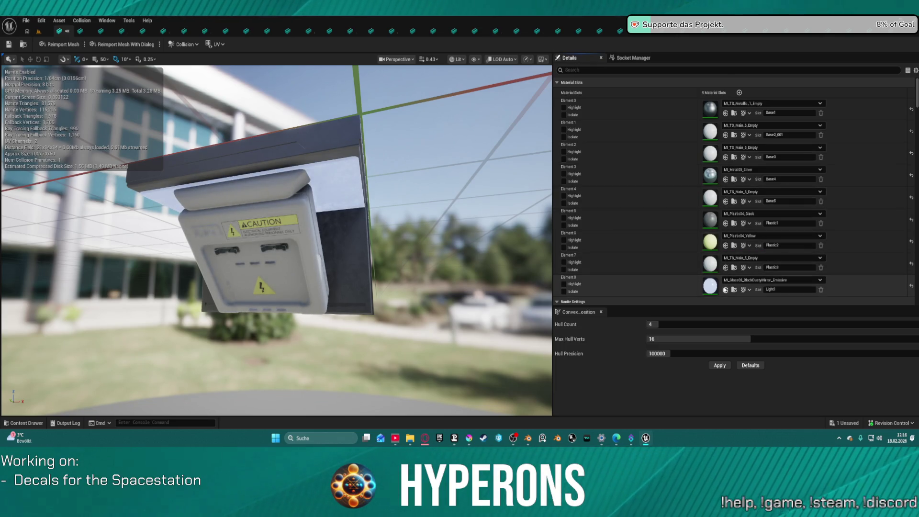
{"action": "left_click", "coordinate": [726, 289]}
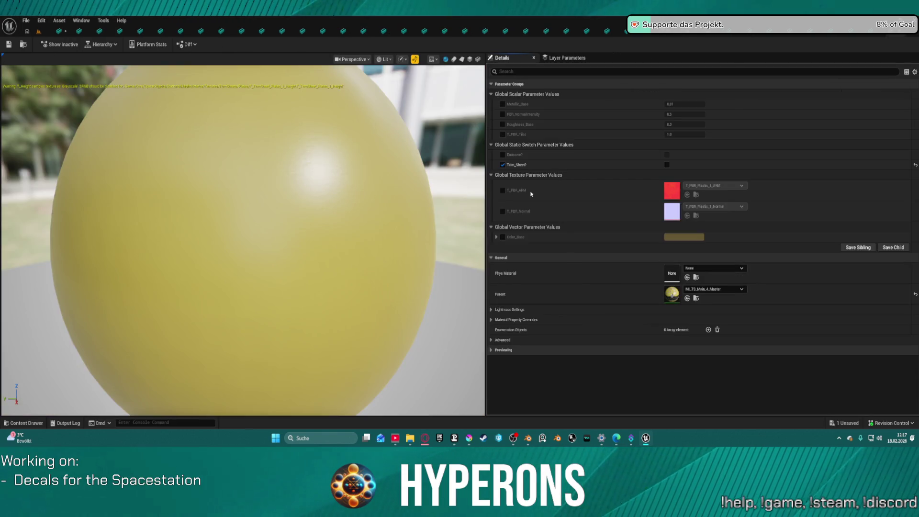
Step: Enable Color_Base on the yellow plastic instance, then return to the caution box mesh editor
{"action": "left_click", "coordinate": [502, 237]}
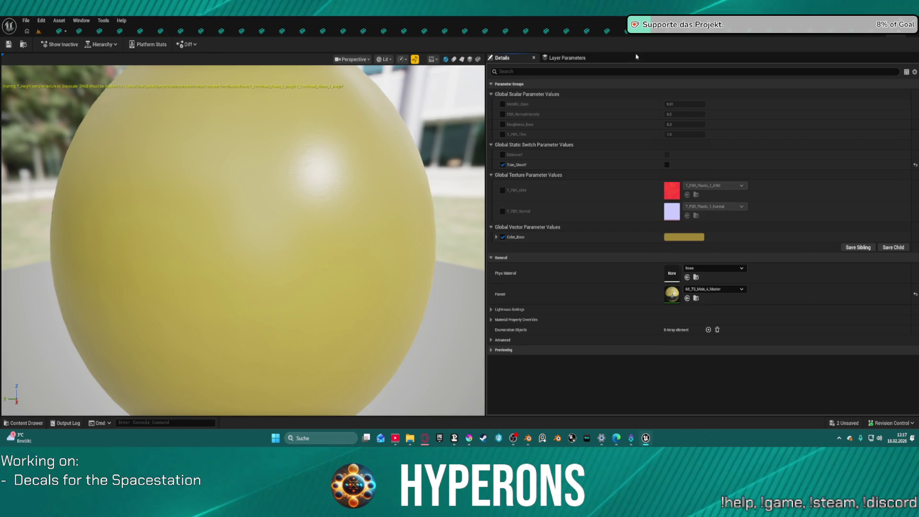
{"action": "scroll", "coordinate": [584, 142], "scroll_direction": "down", "scroll_amount": 1}
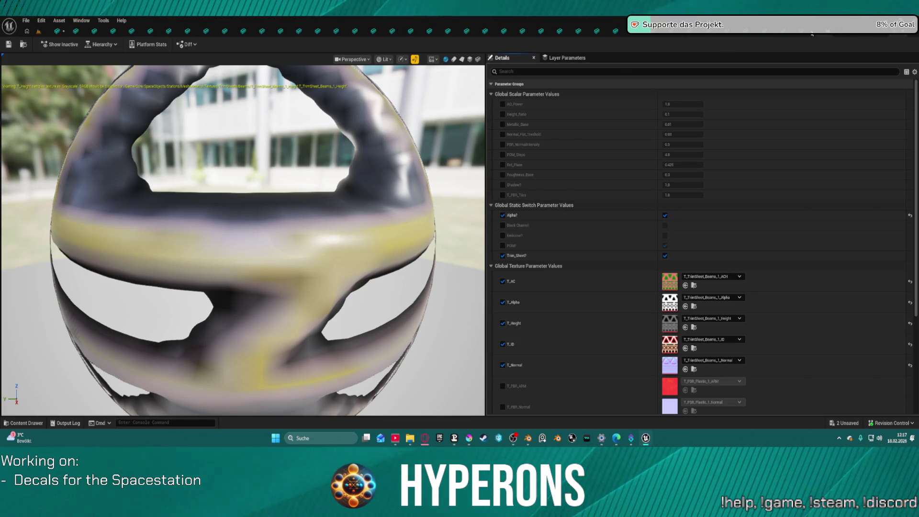
{"action": "left_click", "coordinate": [807, 38]}
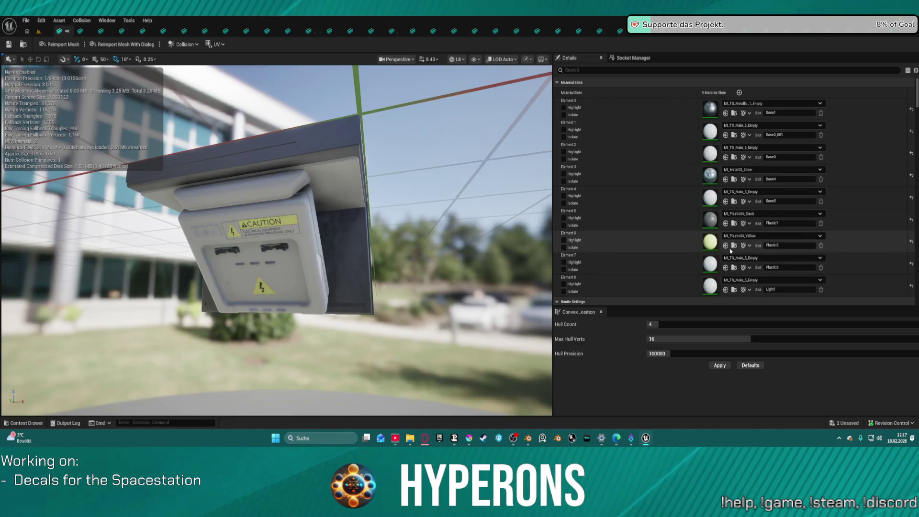
Step: Assign MI_TS_Main_4_Empty to Element 6 and MI_TS_Metallic_2_Empty to Element 3
{"action": "left_click", "coordinate": [726, 245]}
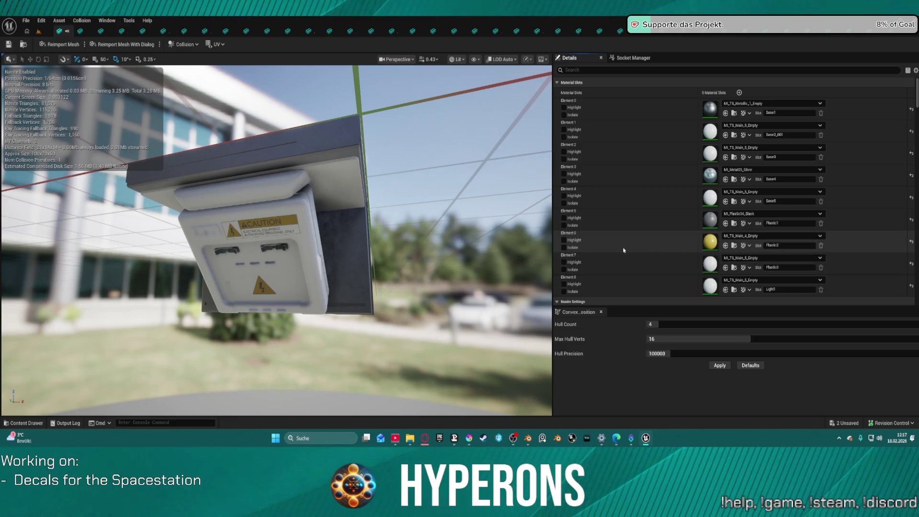
{"action": "mouse_move", "coordinate": [284, 300]}
{"action": "left_mouse_down"}
{"action": "mouse_move", "coordinate": [311, 299]}
{"action": "mouse_move", "coordinate": [258, 306]}
{"action": "mouse_move", "coordinate": [287, 297]}
{"action": "mouse_move", "coordinate": [285, 287]}
{"action": "mouse_move", "coordinate": [359, 273]}
{"action": "mouse_move", "coordinate": [352, 279]}
{"action": "mouse_move", "coordinate": [344, 237]}
{"action": "mouse_move", "coordinate": [289, 298]}
{"action": "left_mouse_up"}
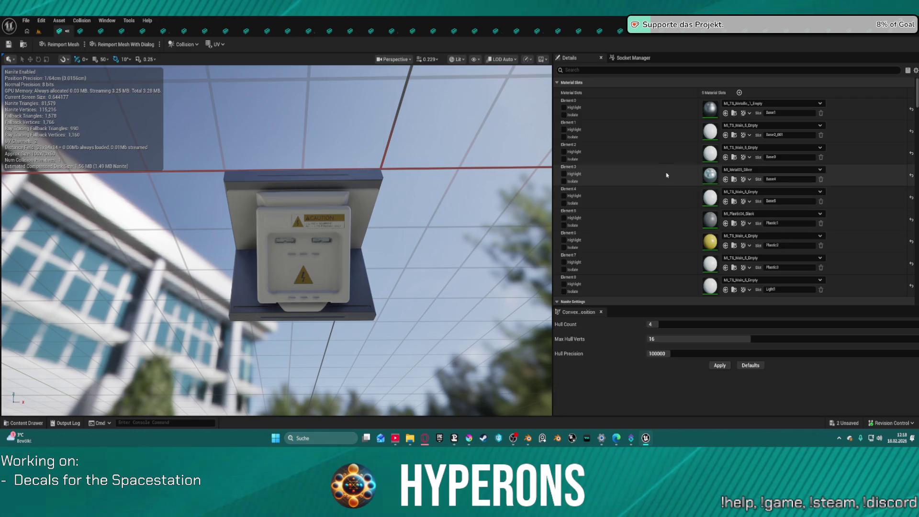
{"action": "left_click_drag", "start_coordinate": [335, 240], "coordinate": [331, 226]}
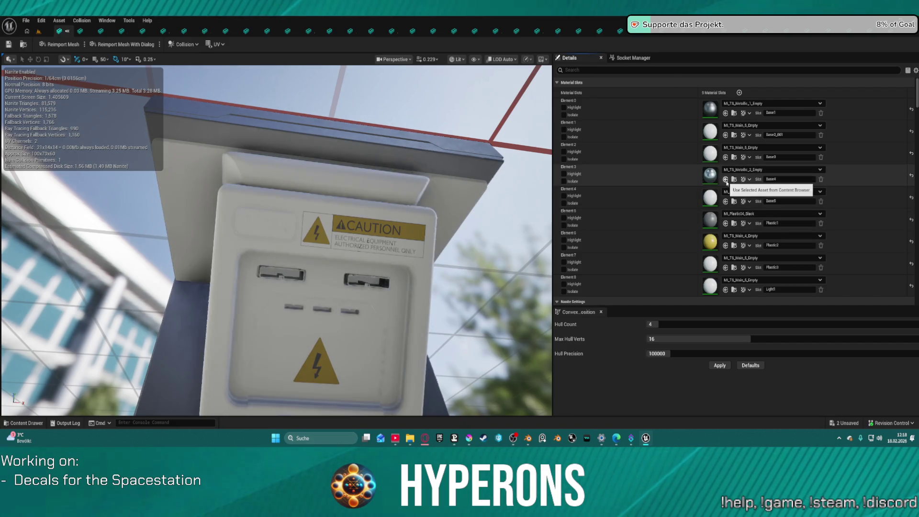
{"action": "left_click", "coordinate": [726, 181]}
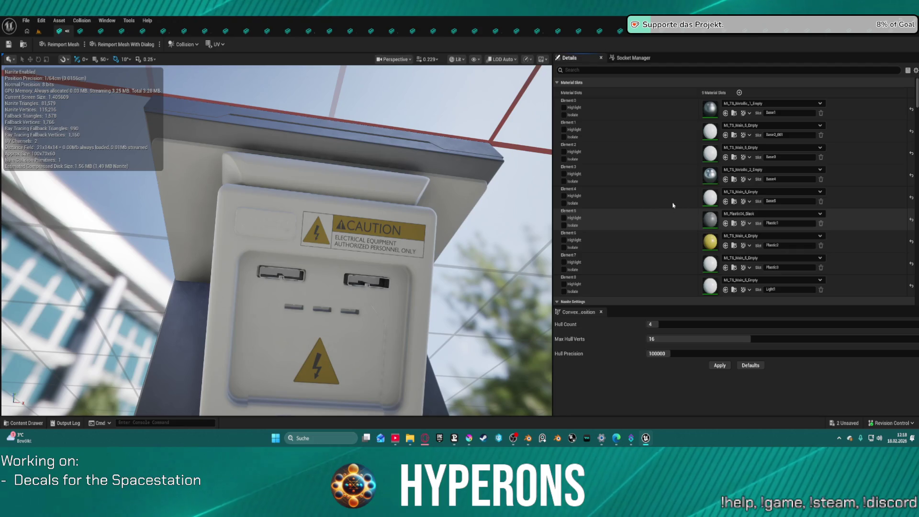
Step: Try MI_TS_Plastic_3_Empty on Element 5, undo it, and bring up the Content Browser
{"action": "scroll", "coordinate": [762, 239], "scroll_direction": "down", "scroll_amount": 1}
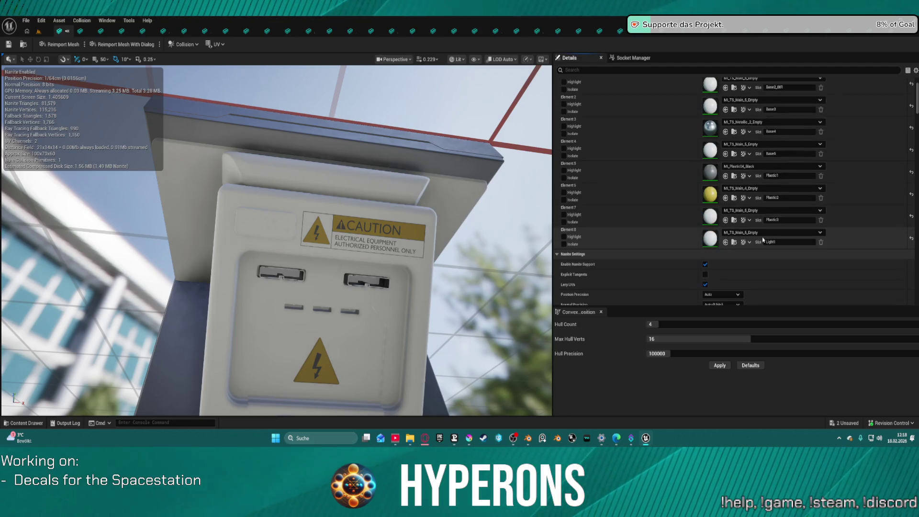
{"action": "scroll", "coordinate": [753, 220], "scroll_direction": "up", "scroll_amount": 1}
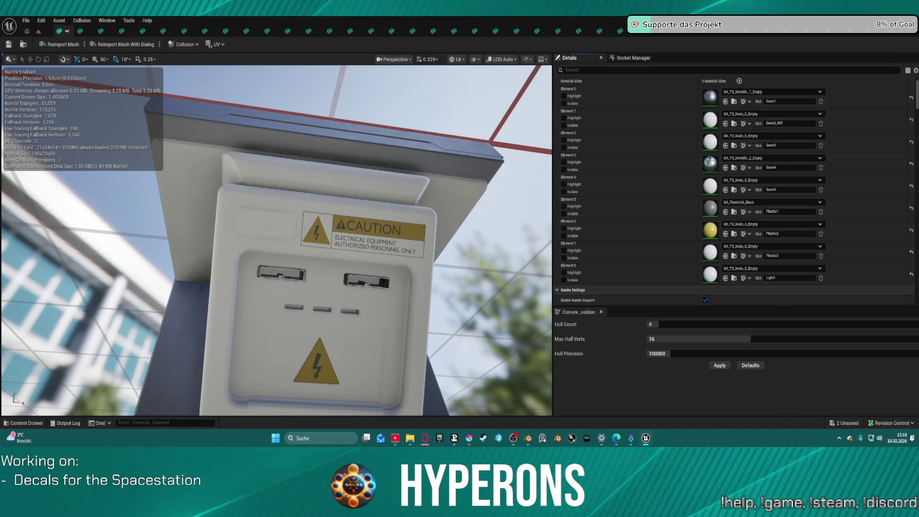
{"action": "left_click", "coordinate": [725, 212]}
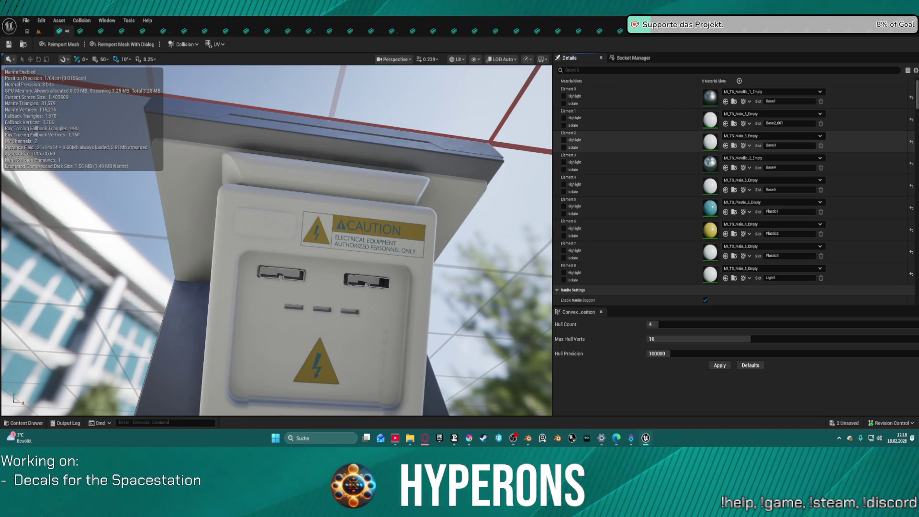
{"action": "key", "text": "ctrl+z"}
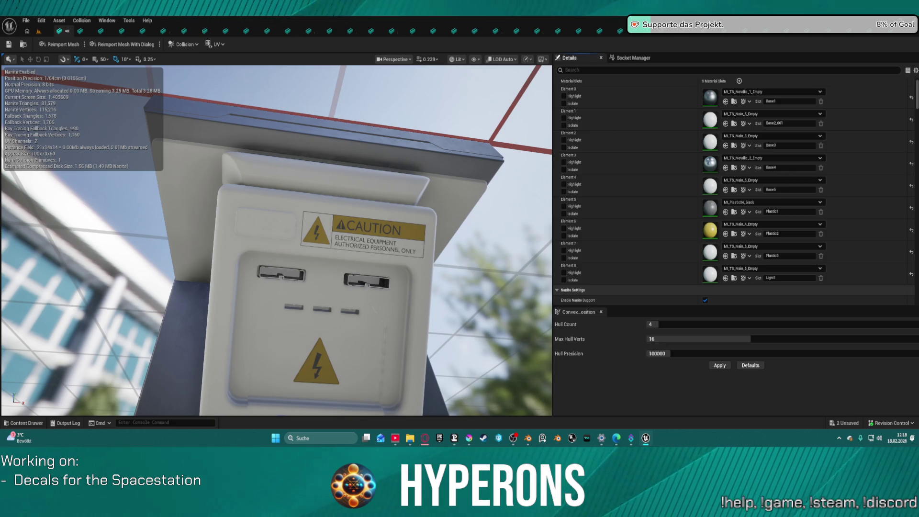
{"action": "key", "text": "alt+Tab"}
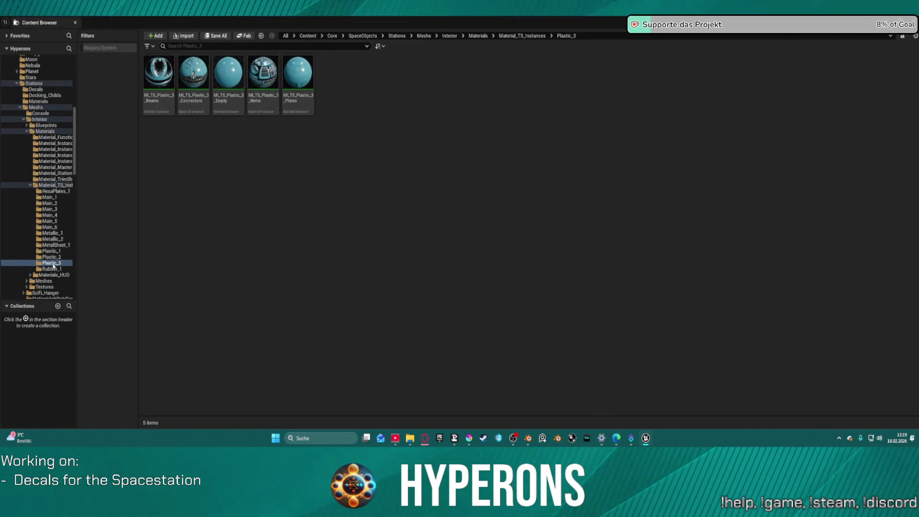
Step: Create a new folder named Plastic_4 inside Material_TS_Instances
{"action": "left_click", "coordinate": [54, 263]}
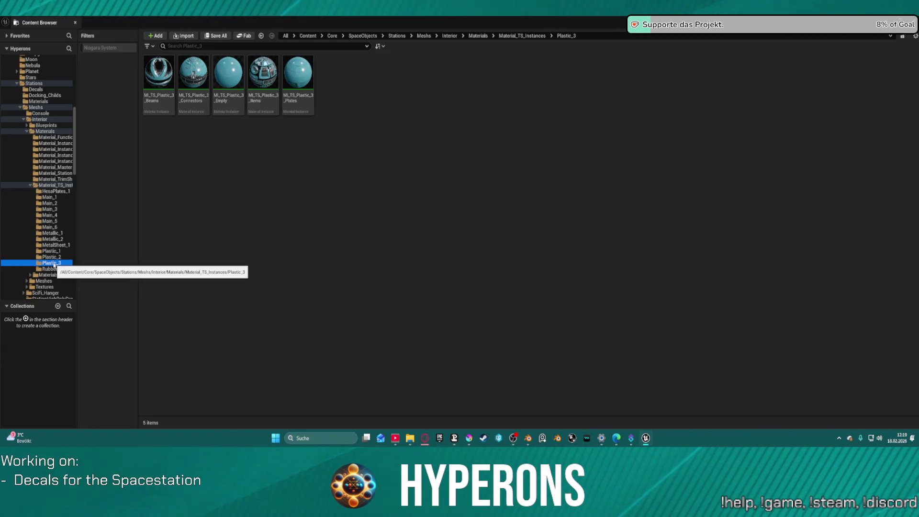
{"action": "right_click", "coordinate": [54, 264]}
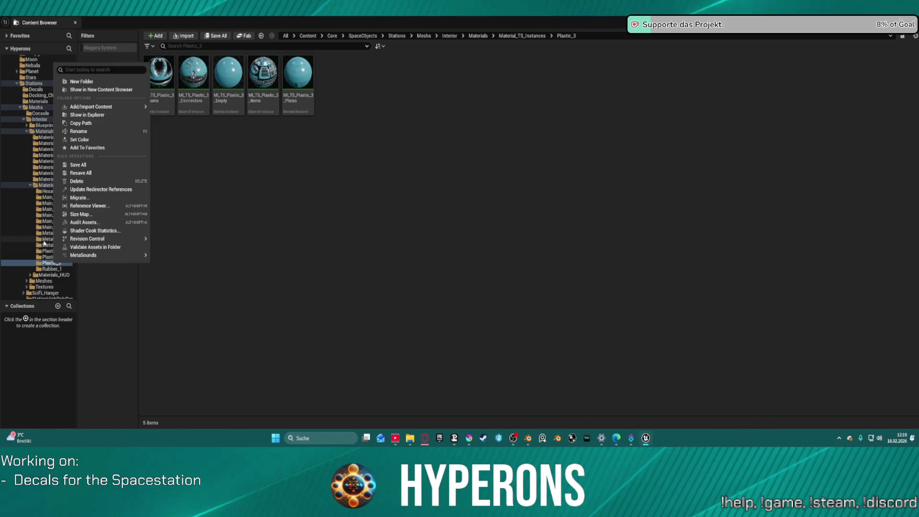
{"action": "left_click", "coordinate": [41, 194]}
{"action": "right_click", "coordinate": [40, 187]}
{"action": "left_click", "coordinate": [40, 188]}
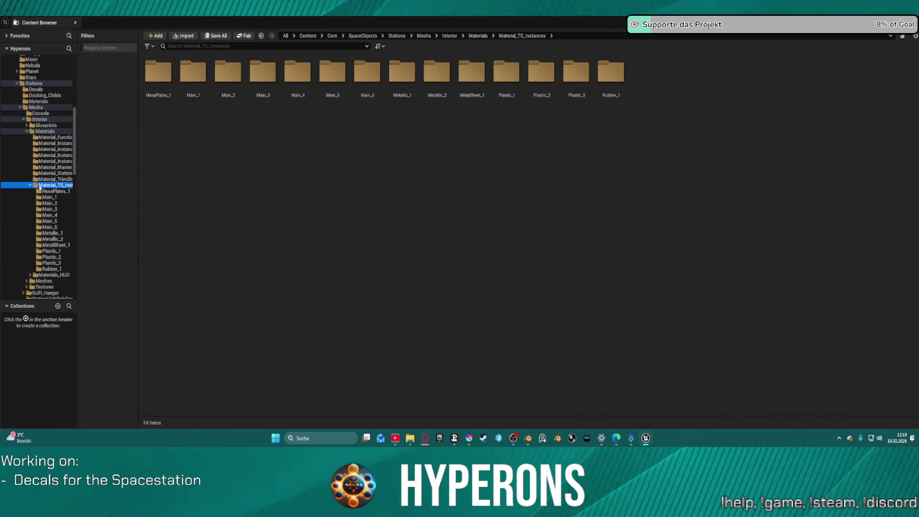
{"action": "right_click", "coordinate": [40, 188]}
{"action": "left_click", "coordinate": [93, 205]}
{"action": "type", "text": "Plastic"}
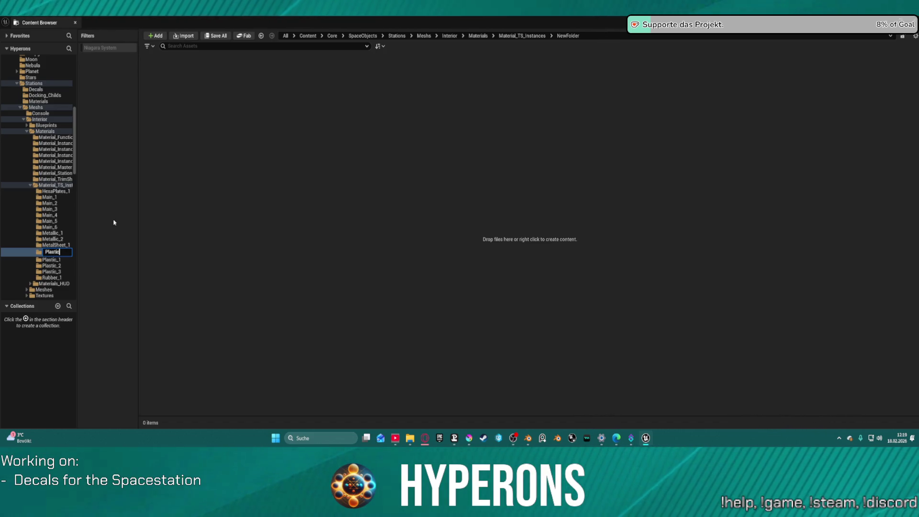
{"action": "type", "text": "_4"}
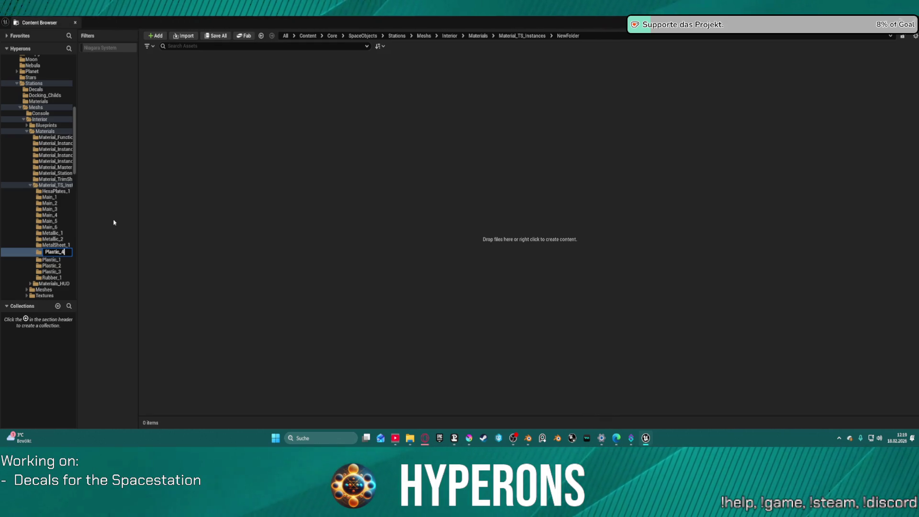
{"action": "key", "text": "Return"}
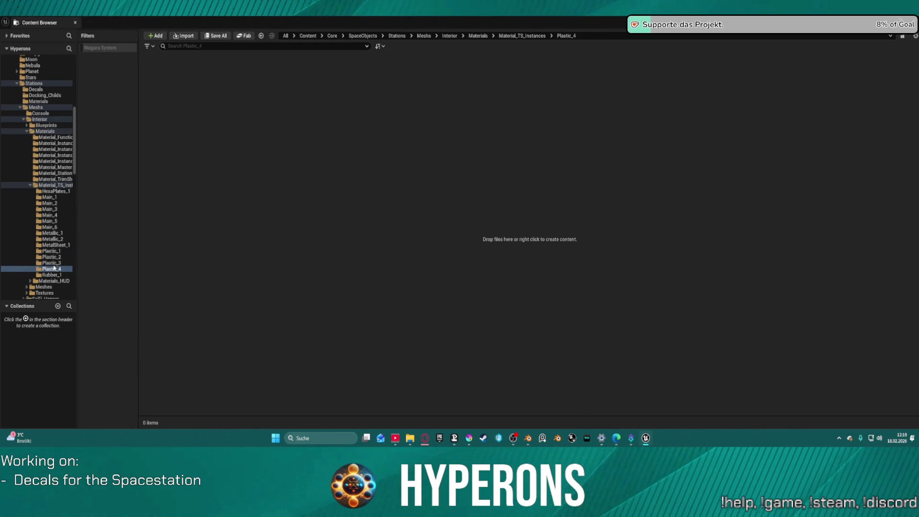
Step: Duplicate the five material instances in the Plastic_3 folder
{"action": "left_click", "coordinate": [50, 263]}
{"action": "left_click", "coordinate": [158, 77]}
{"action": "left_click", "coordinate": [285, 104], "text": "shift"}
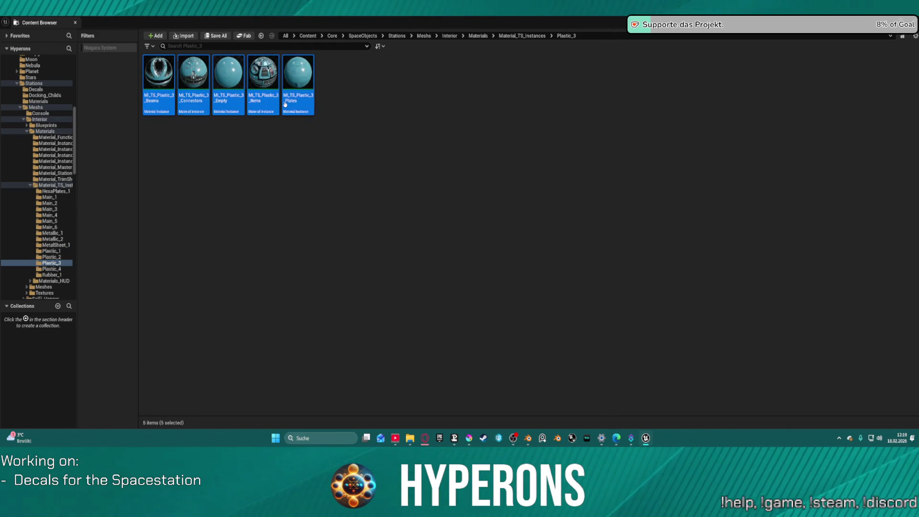
{"action": "right_click", "coordinate": [306, 104]}
{"action": "left_click", "coordinate": [368, 223]}
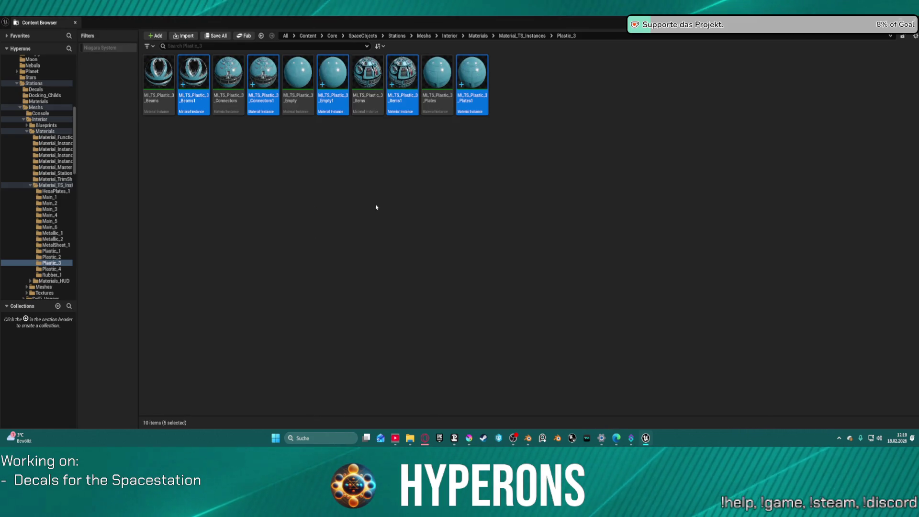
{"action": "right_click", "coordinate": [376, 207]}
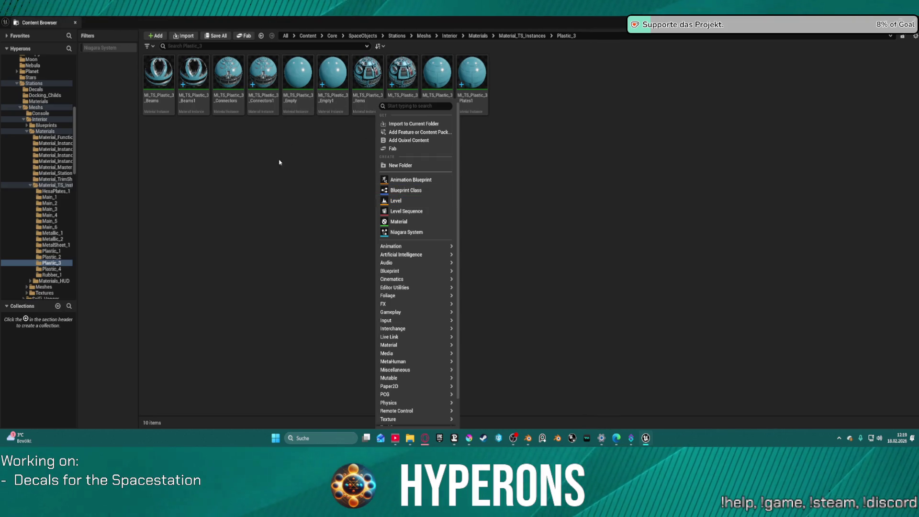
{"action": "left_click", "coordinate": [260, 150]}
Step: Select the five copies Beams1, Connectors1, Empty1, Items1 and Plates1
{"action": "left_click", "coordinate": [193, 96], "text": "ctrl"}
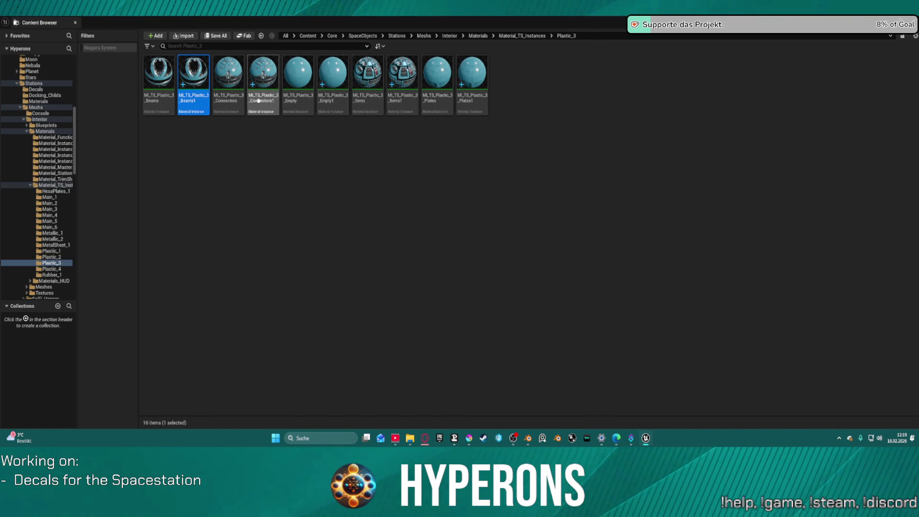
{"action": "left_click", "coordinate": [263, 96], "text": "ctrl"}
{"action": "left_click", "coordinate": [332, 96], "text": "ctrl"}
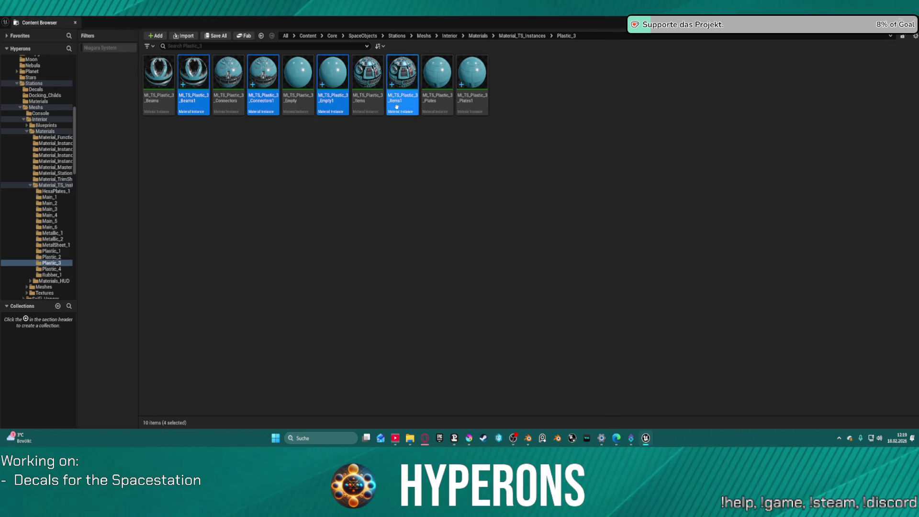
{"action": "left_click", "coordinate": [476, 103]}
{"action": "key", "text": "F2"}
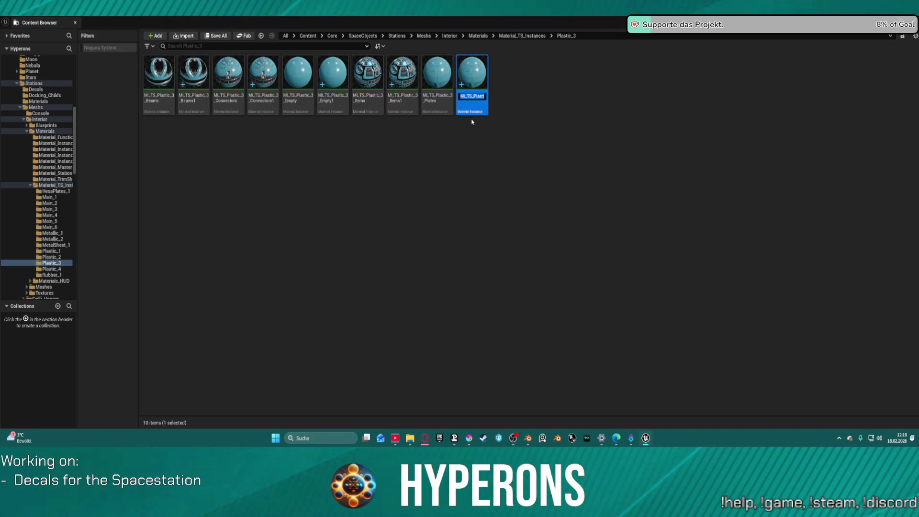
{"action": "left_click", "coordinate": [194, 98]}
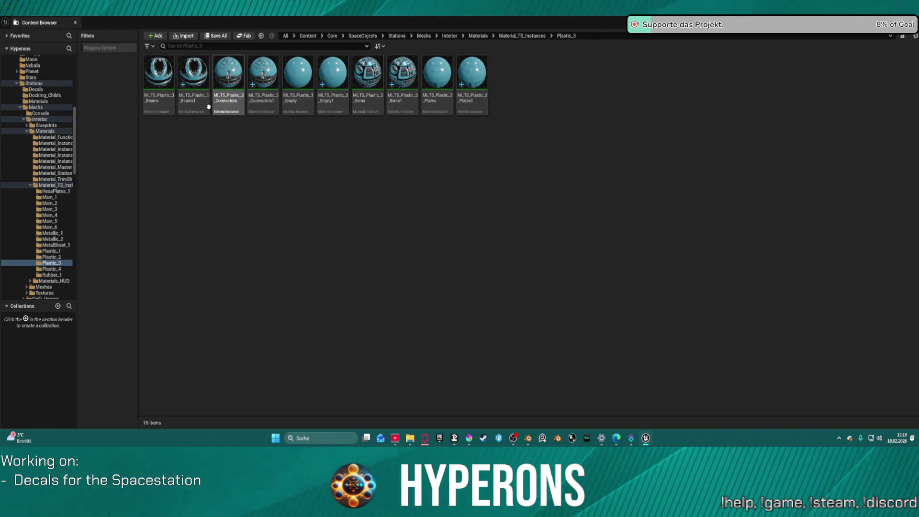
{"action": "left_click", "coordinate": [264, 98], "text": "ctrl"}
{"action": "left_click", "coordinate": [332, 98], "text": "ctrl"}
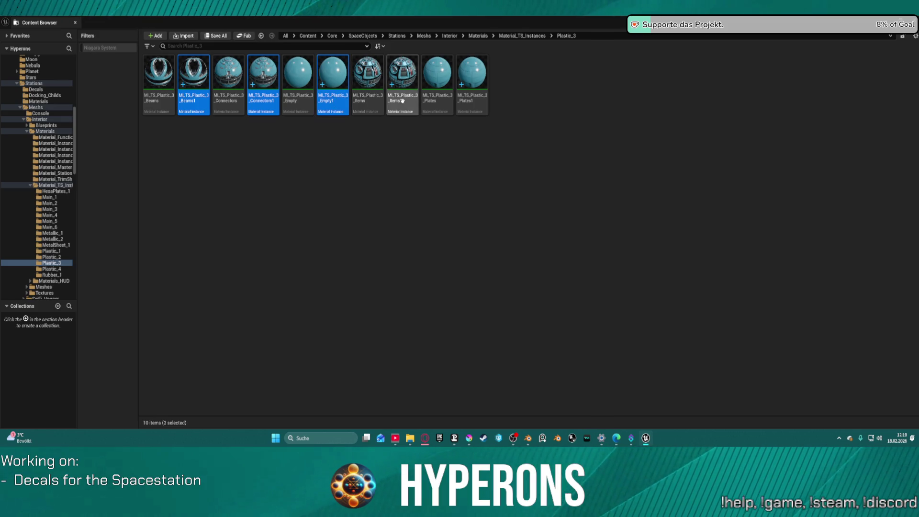
{"action": "left_click", "coordinate": [402, 98], "text": "ctrl"}
{"action": "left_click", "coordinate": [464, 99], "text": "ctrl"}
{"action": "right_click", "coordinate": [478, 101]}
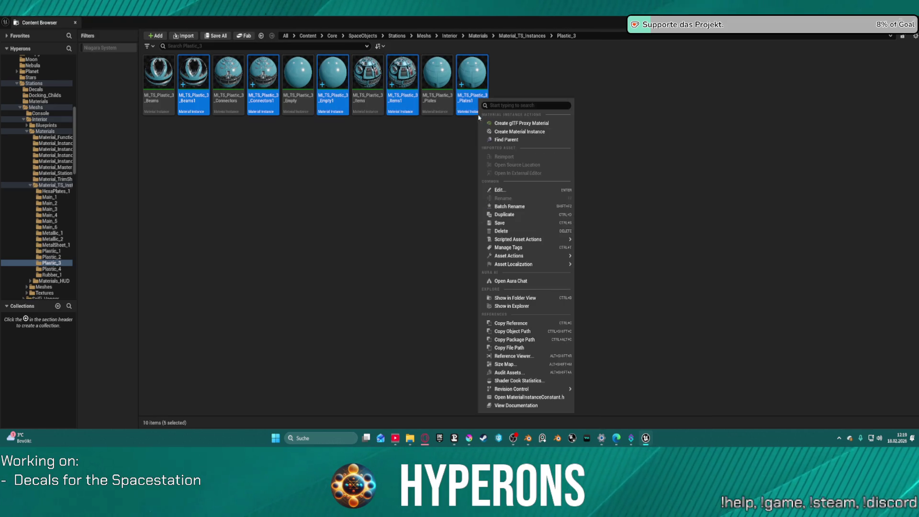
Step: Batch-rename the copies from MI_TS_Plastic_3 to MI_TS_Plastic_4, removing the 1-character old suffix
{"action": "left_click", "coordinate": [529, 206]}
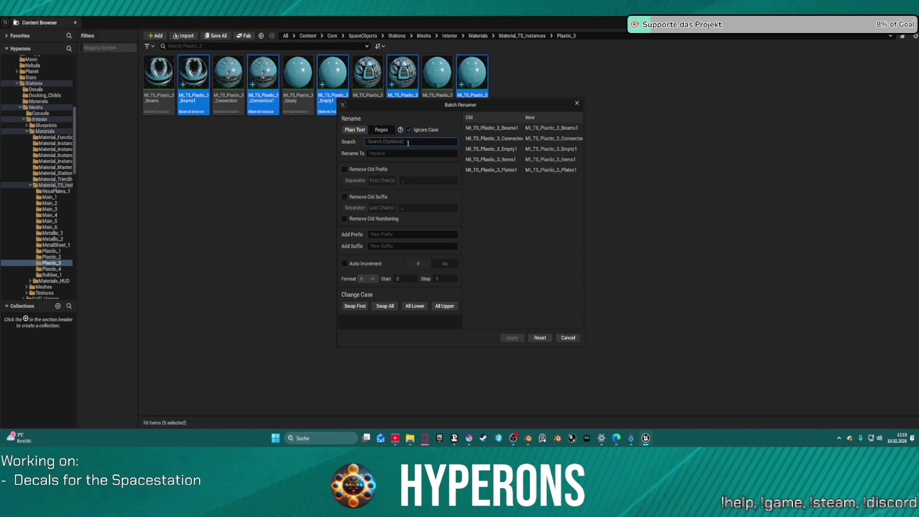
{"action": "type", "text": "MI_TS_Plastic_3_Plates1"}
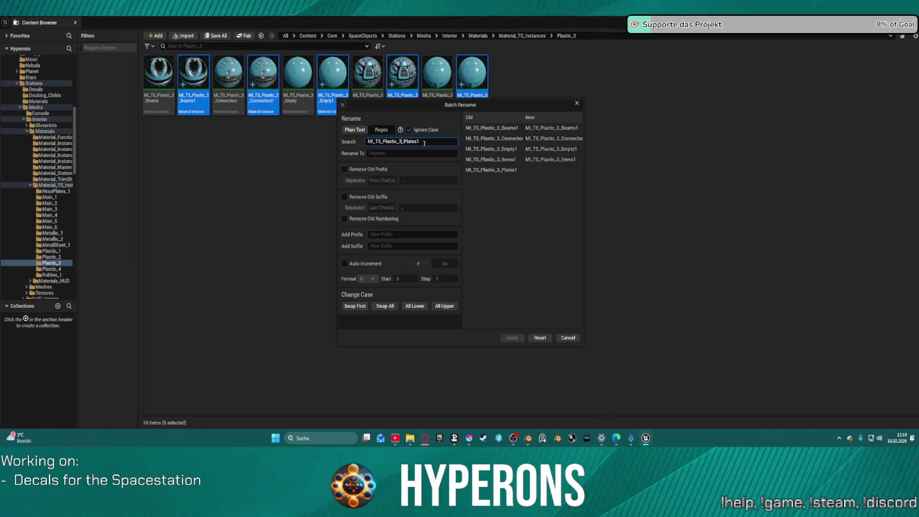
{"action": "key", "text": "BackSpace"}
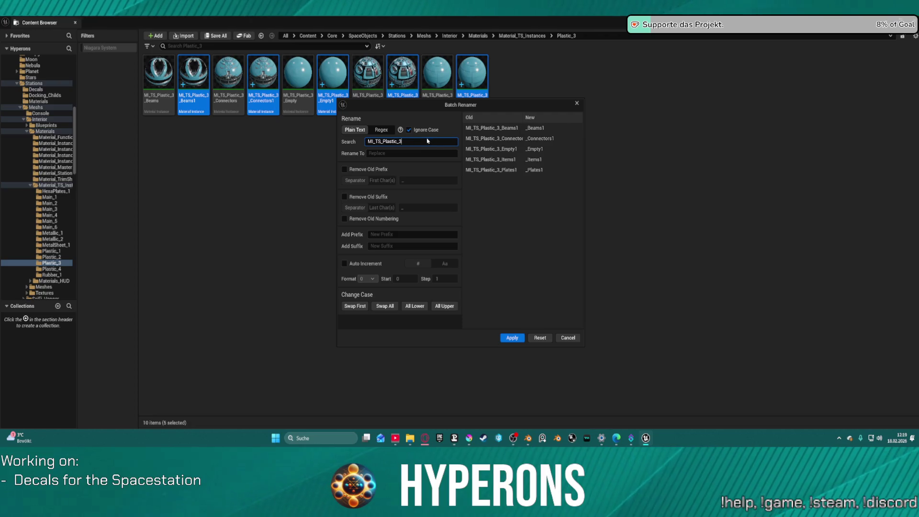
{"action": "key", "text": "Tab"}
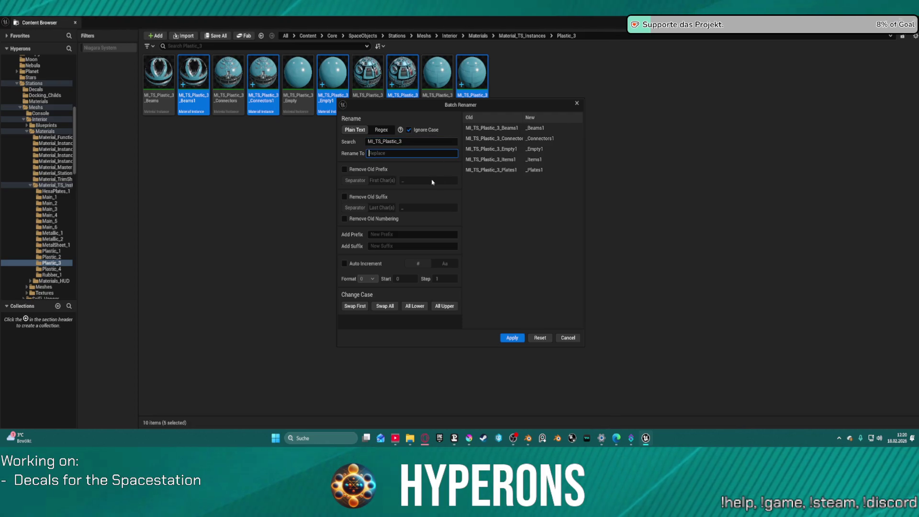
{"action": "type", "text": "MI_TS_Plastic_3_Plates1"}
{"action": "key", "text": "shift+Left"}
{"action": "key", "text": "shift+Left"}
{"action": "key", "text": "shift+Left"}
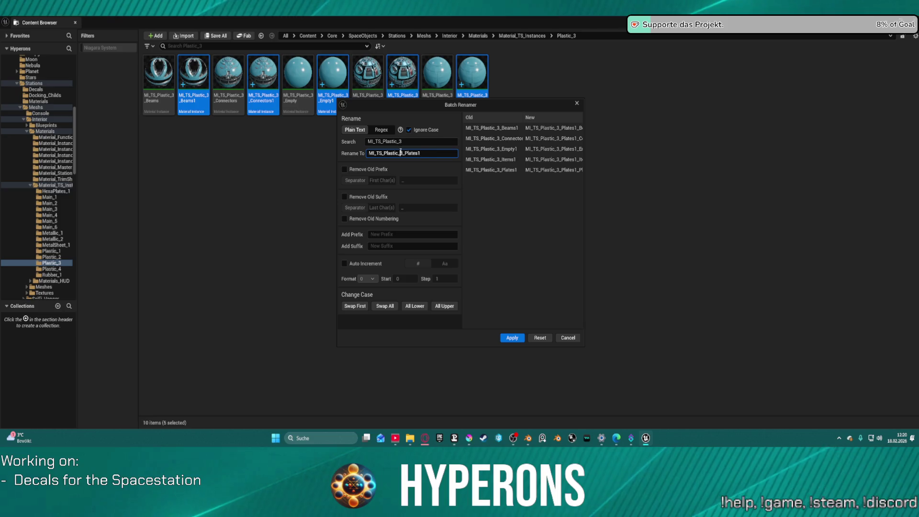
{"action": "type", "text": "4"}
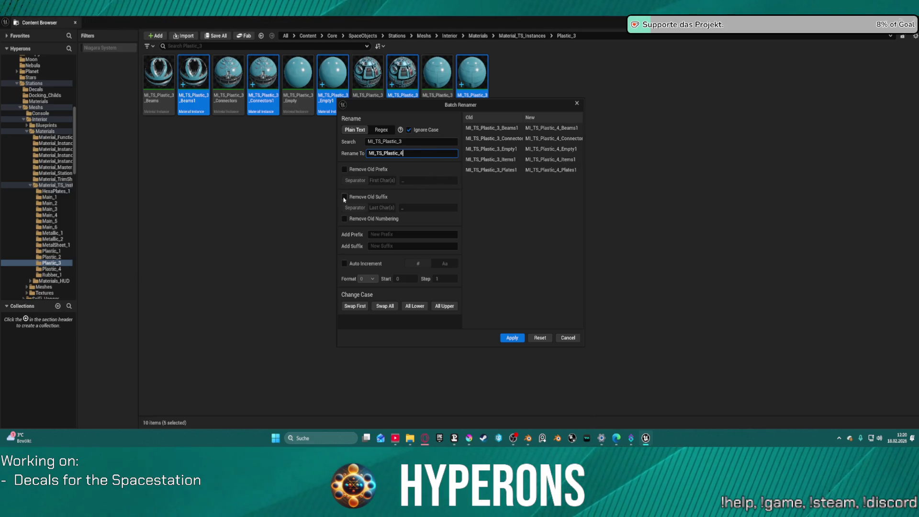
{"action": "left_click", "coordinate": [344, 196]}
{"action": "type", "text": "1"}
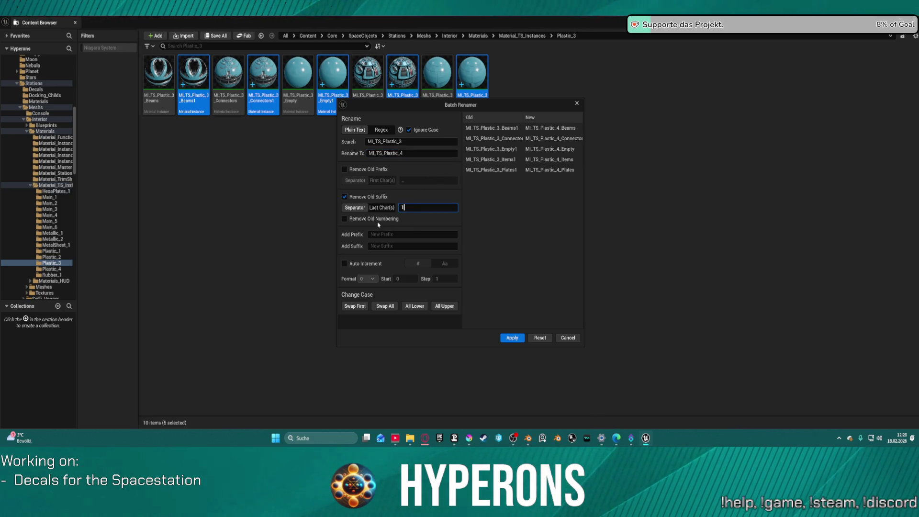
{"action": "left_click", "coordinate": [517, 338]}
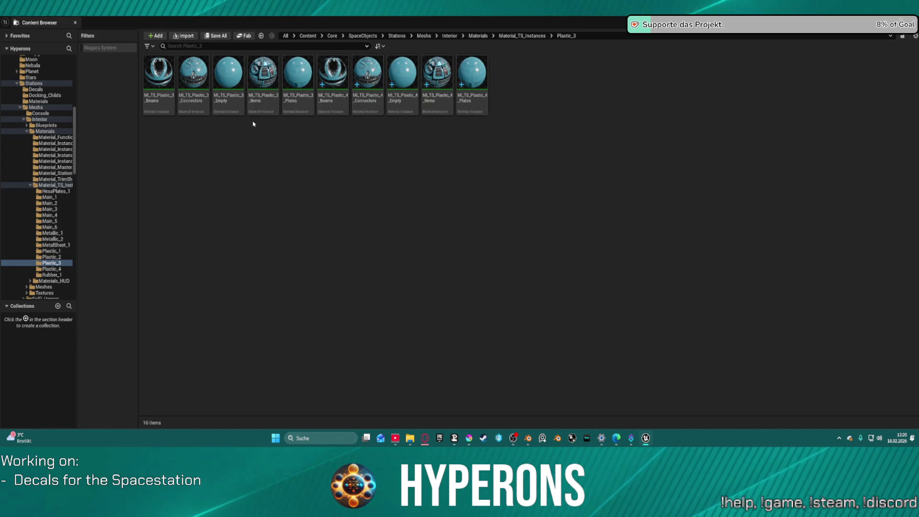
Step: Select the five MI_TS_Plastic_4 instances and drag them onto the Plastic_4 folder
{"action": "left_click", "coordinate": [50, 257]}
{"action": "left_click", "coordinate": [51, 263]}
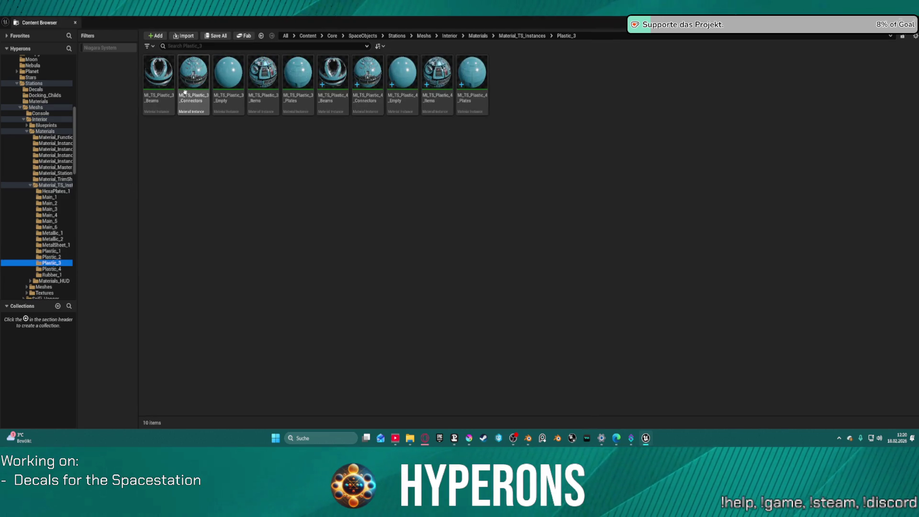
{"action": "left_click", "coordinate": [332, 78]}
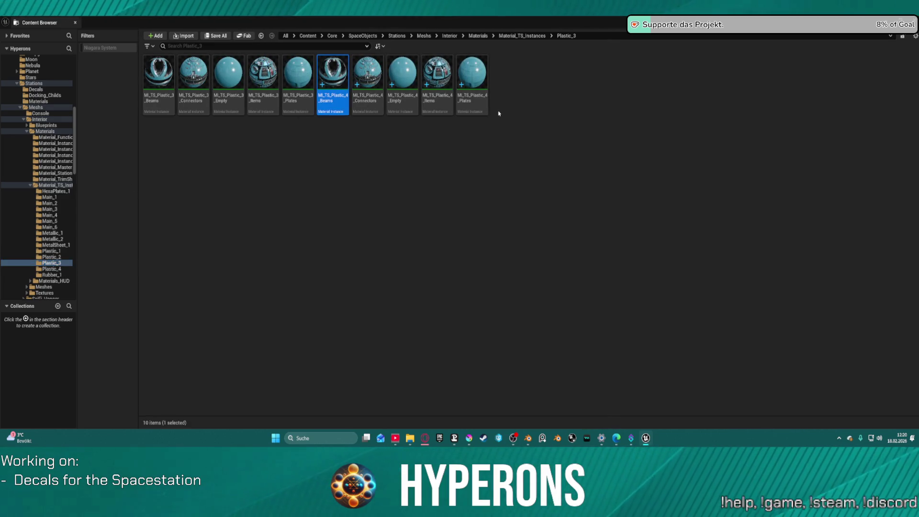
{"action": "left_click", "coordinate": [471, 77], "text": "shift"}
{"action": "mouse_move", "coordinate": [471, 72]}
{"action": "left_mouse_down"}
{"action": "mouse_move", "coordinate": [106, 230]}
{"action": "mouse_move", "coordinate": [56, 271]}
{"action": "left_mouse_up"}
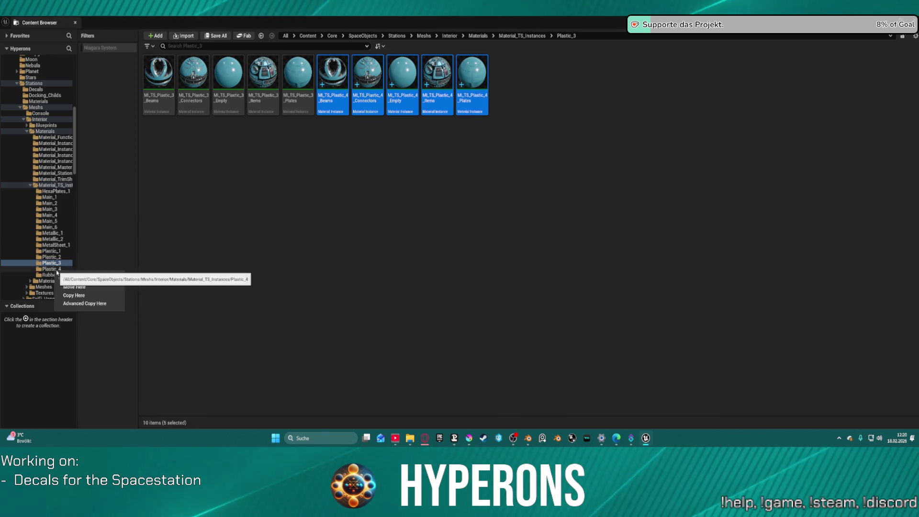
Step: Move the five MI_TS_Plastic_4 instances into Plastic_4 and open MI_TS_Plastic_4_Empty
{"action": "left_click", "coordinate": [77, 286]}
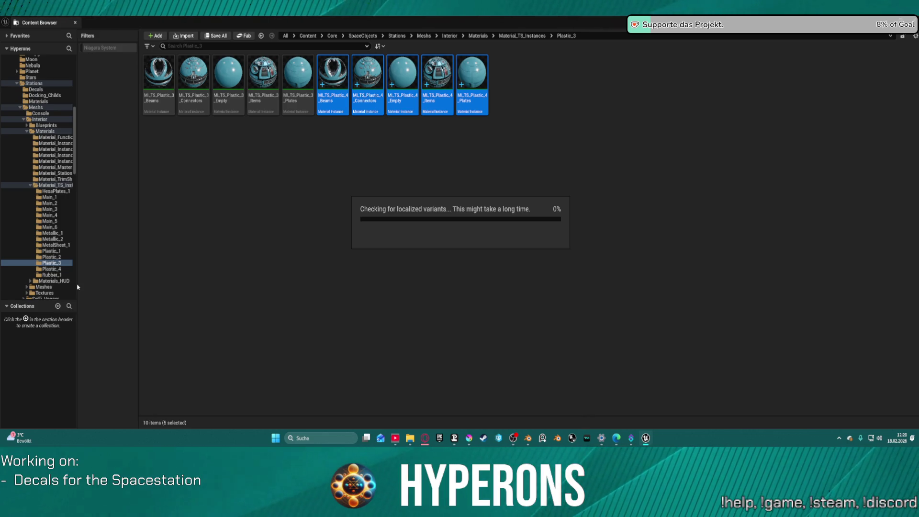
{"action": "left_click", "coordinate": [51, 269]}
{"action": "left_click", "coordinate": [158, 72]}
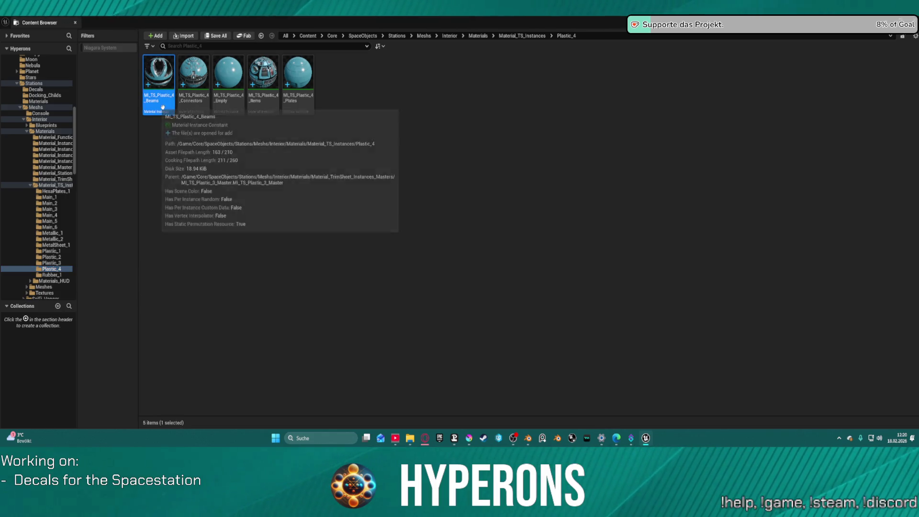
{"action": "left_click", "coordinate": [234, 78]}
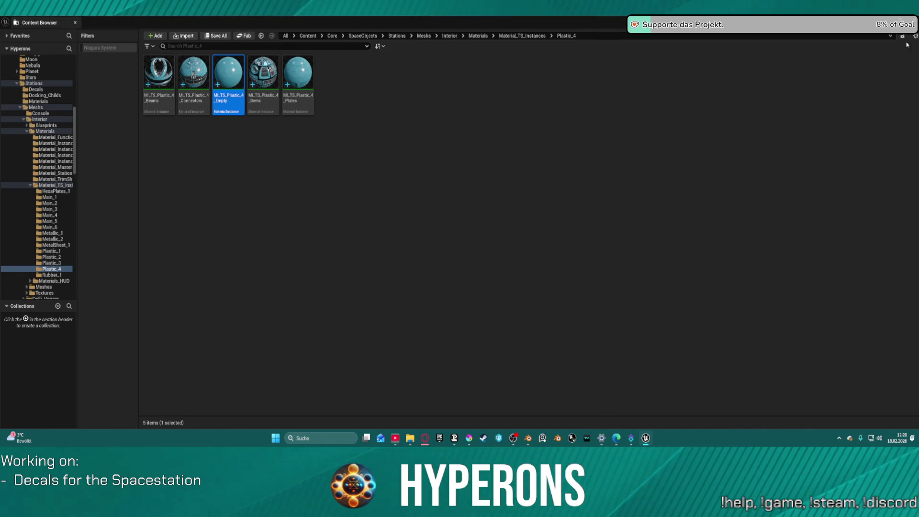
{"action": "key", "text": "Return"}
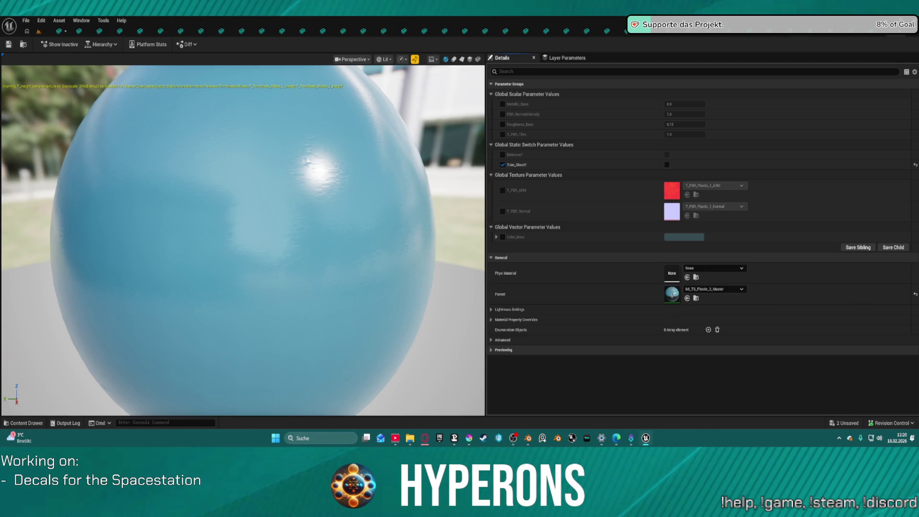
Step: Enable Color_Base and set it to a desaturated dark grey in the Color Picker
{"action": "left_click", "coordinate": [502, 237]}
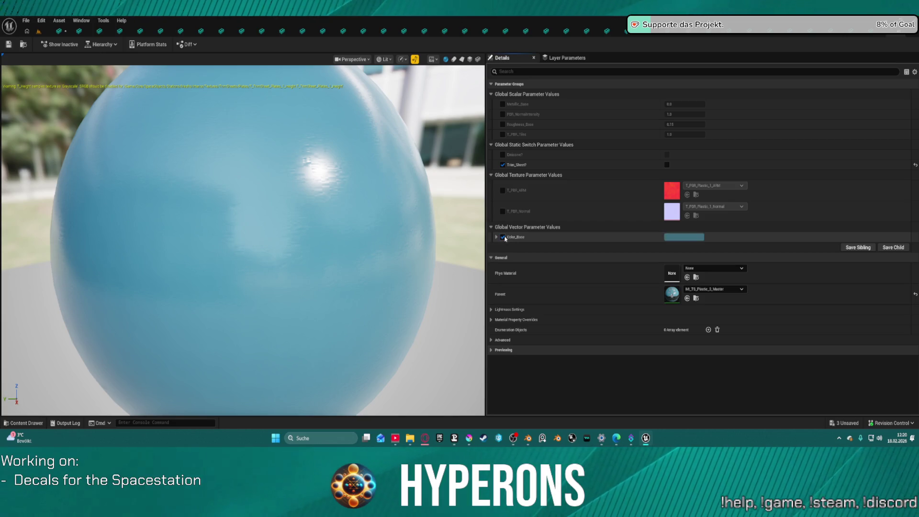
{"action": "left_click", "coordinate": [699, 238]}
{"action": "left_click_drag", "start_coordinate": [780, 271], "coordinate": [792, 298]}
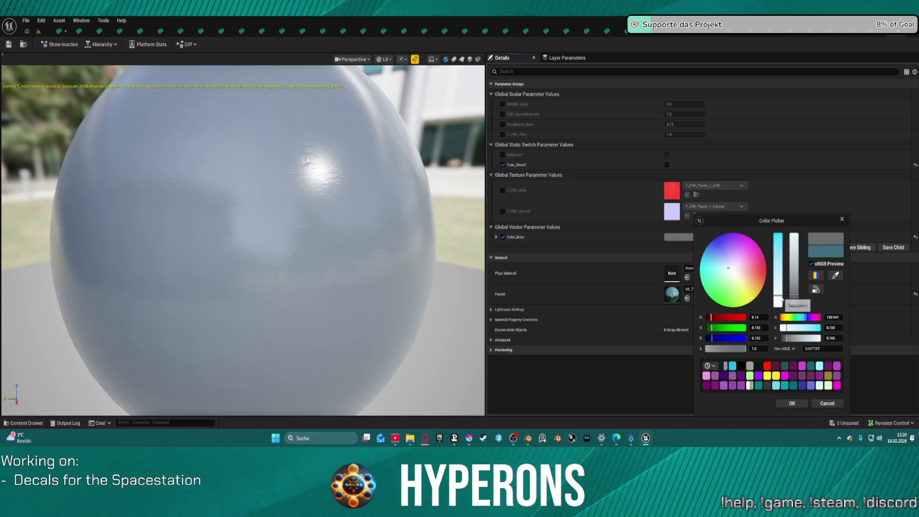
{"action": "left_click_drag", "start_coordinate": [792, 299], "coordinate": [794, 297]}
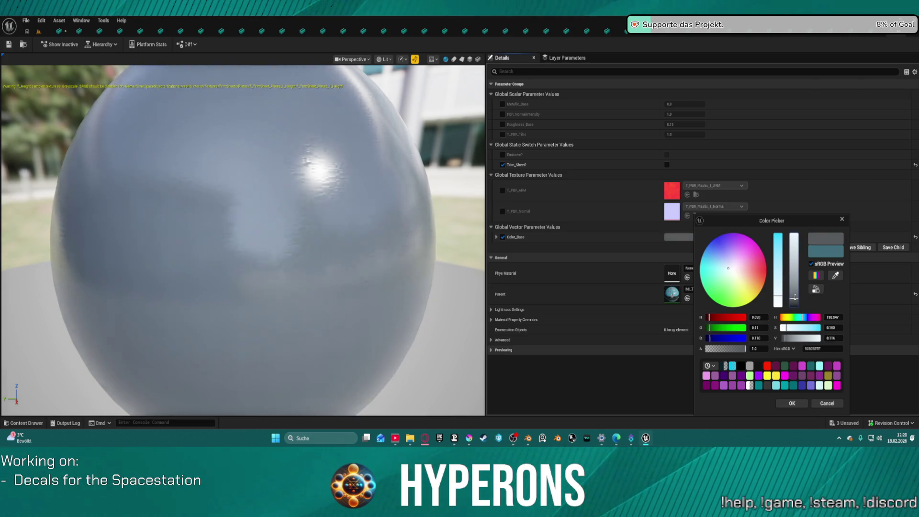
{"action": "left_click", "coordinate": [802, 405]}
Step: Preview the grey material on the sphere, cylinder and plane meshes
{"action": "scroll", "coordinate": [293, 201], "scroll_direction": "down", "scroll_amount": 5}
{"action": "mouse_move", "coordinate": [293, 201]}
{"action": "left_mouse_down"}
{"action": "mouse_move", "coordinate": [345, 203]}
{"action": "mouse_move", "coordinate": [364, 182]}
{"action": "mouse_move", "coordinate": [388, 70]}
{"action": "left_mouse_up"}
{"action": "left_click", "coordinate": [453, 59]}
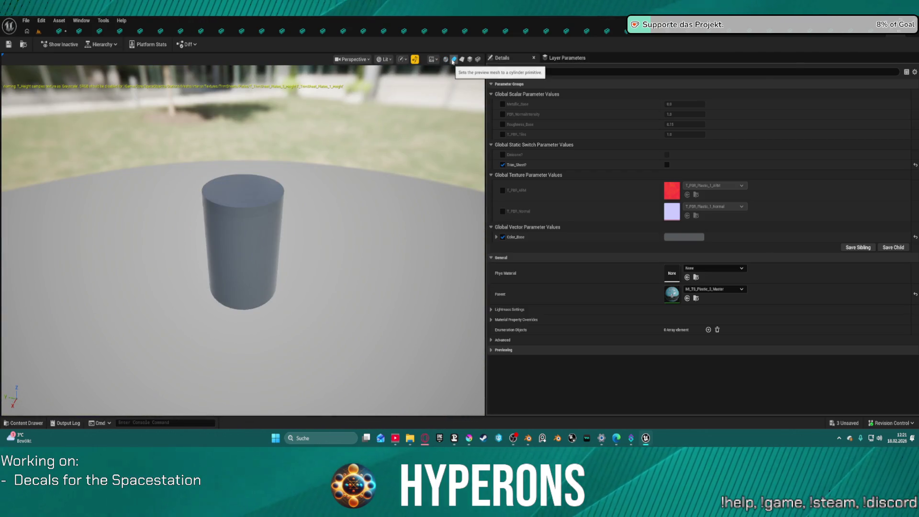
{"action": "mouse_move", "coordinate": [225, 201]}
{"action": "left_mouse_down"}
{"action": "mouse_move", "coordinate": [225, 257]}
{"action": "mouse_move", "coordinate": [278, 225]}
{"action": "mouse_move", "coordinate": [200, 235]}
{"action": "mouse_move", "coordinate": [361, 124]}
{"action": "left_mouse_up"}
{"action": "scroll", "coordinate": [224, 257], "scroll_direction": "up", "scroll_amount": 4}
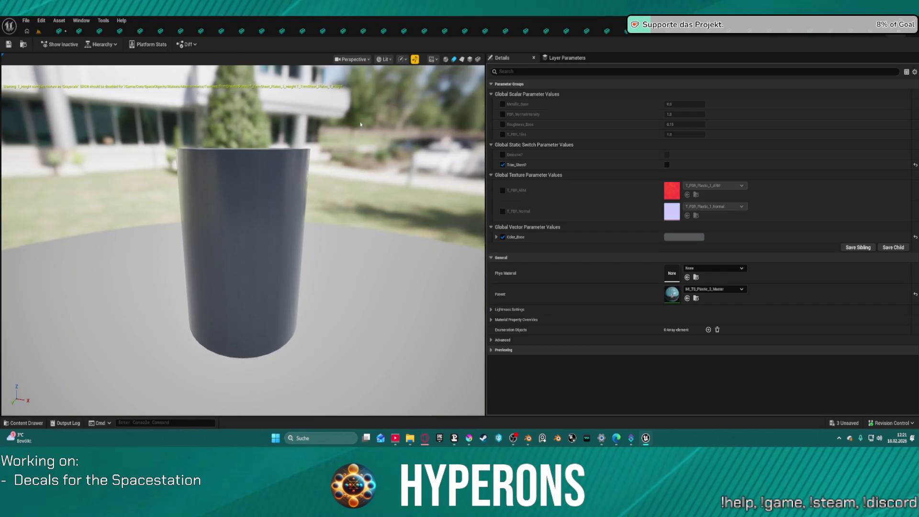
{"action": "left_click", "coordinate": [462, 59]}
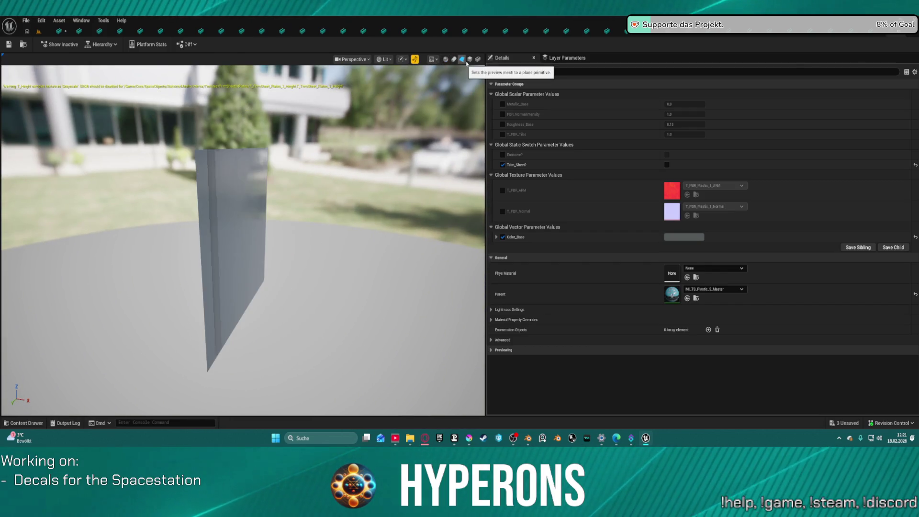
{"action": "left_click_drag", "start_coordinate": [239, 230], "coordinate": [201, 182]}
{"action": "mouse_move", "coordinate": [356, 237]}
{"action": "left_mouse_down"}
{"action": "mouse_move", "coordinate": [344, 230]}
{"action": "mouse_move", "coordinate": [356, 238]}
{"action": "left_mouse_up"}
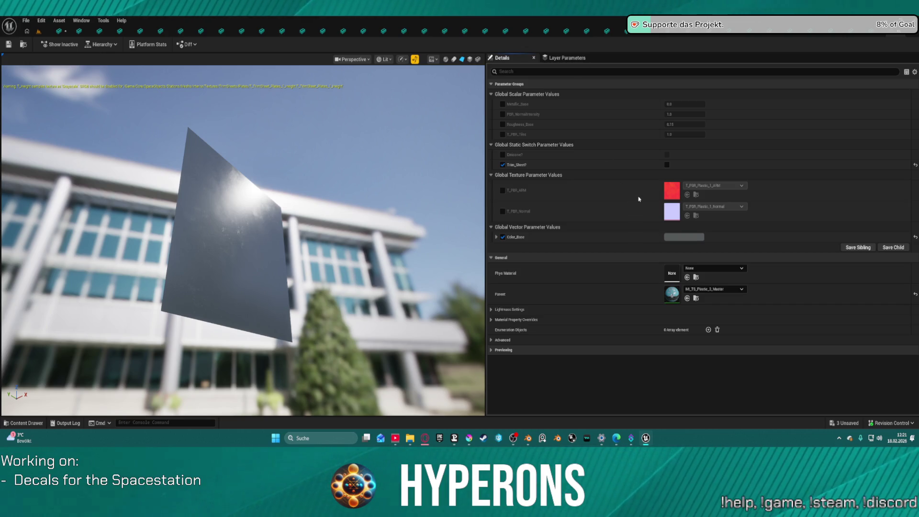
{"action": "scroll", "coordinate": [638, 201], "scroll_direction": "down", "scroll_amount": 3}
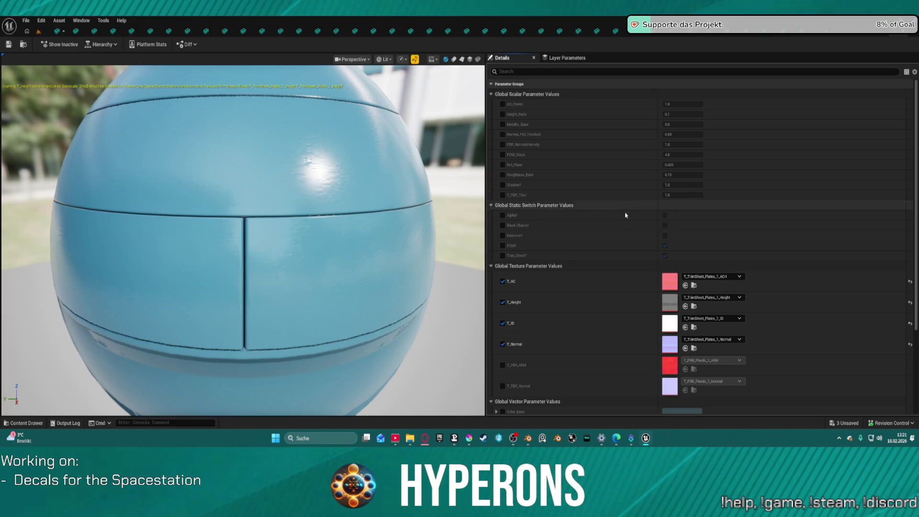
Step: Enable Color_Base with the grey colour on the Plates and Items instances
{"action": "scroll", "coordinate": [616, 273], "scroll_direction": "down", "scroll_amount": 1}
{"action": "left_click", "coordinate": [502, 295]}
{"action": "key", "text": "ctrl+v"}
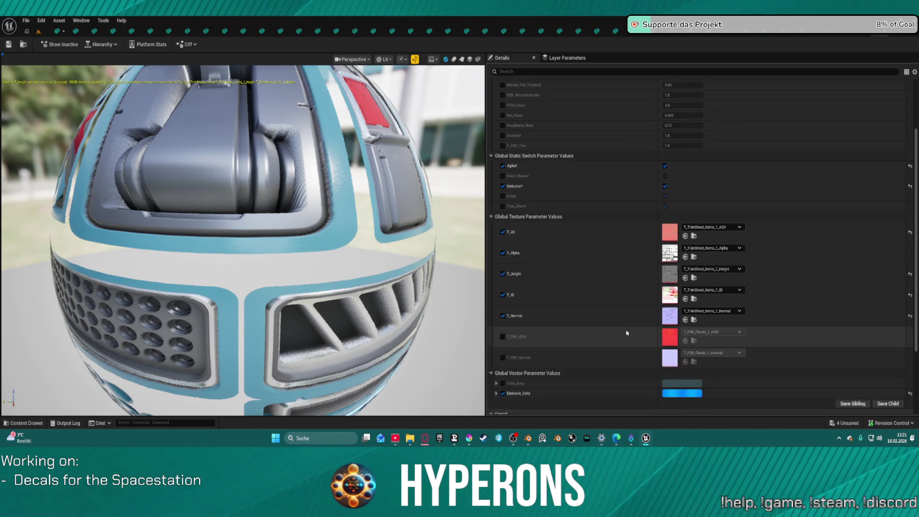
{"action": "scroll", "coordinate": [626, 332], "scroll_direction": "down", "scroll_amount": 3}
{"action": "left_click", "coordinate": [502, 323]}
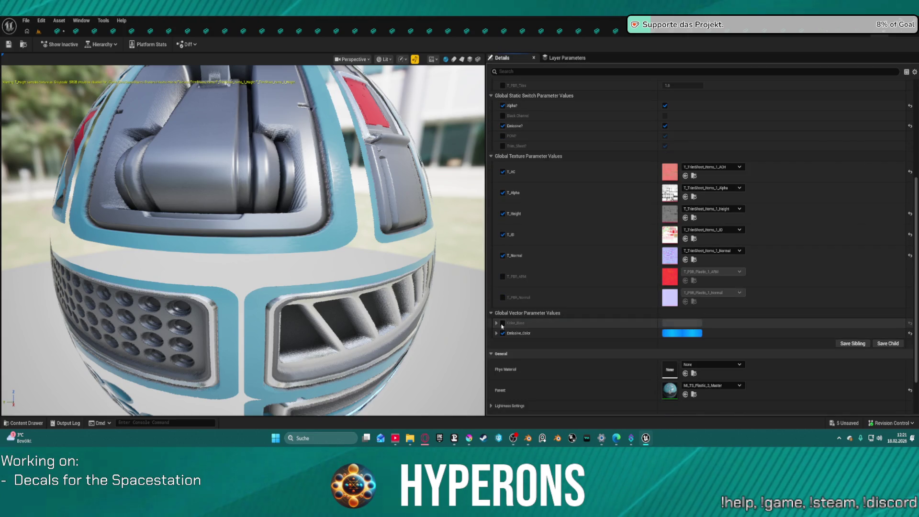
{"action": "left_click", "coordinate": [502, 323]}
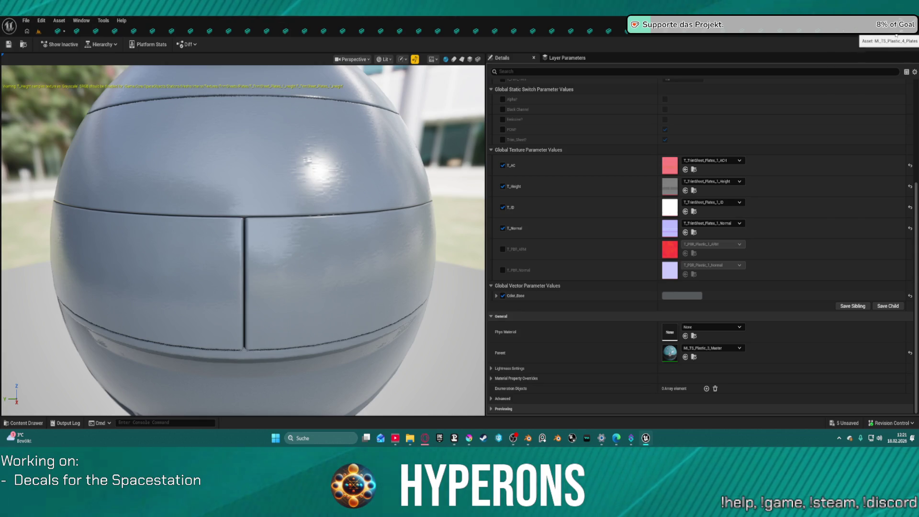
Step: Give the Connectors and Beams instances a grey Color_Base, then return to the station mesh
{"action": "left_click", "coordinate": [891, 38]}
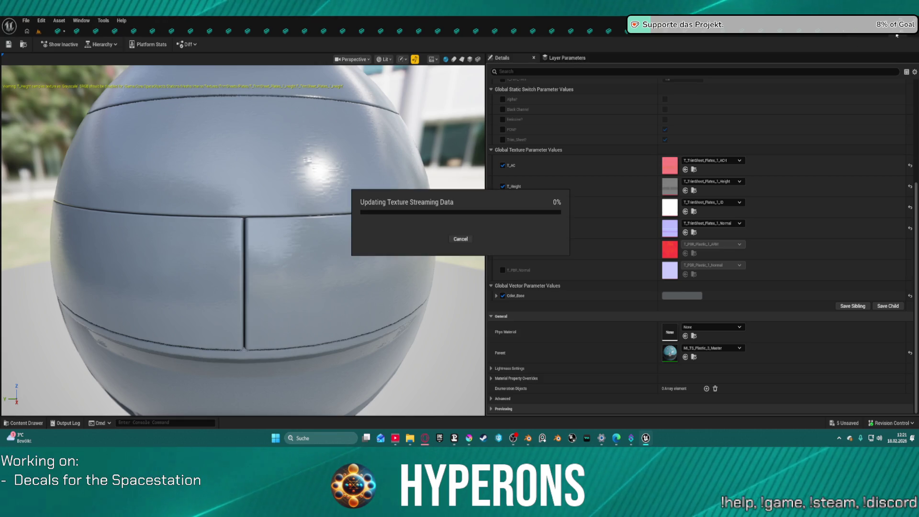
{"action": "scroll", "coordinate": [505, 377], "scroll_direction": "down", "scroll_amount": 2}
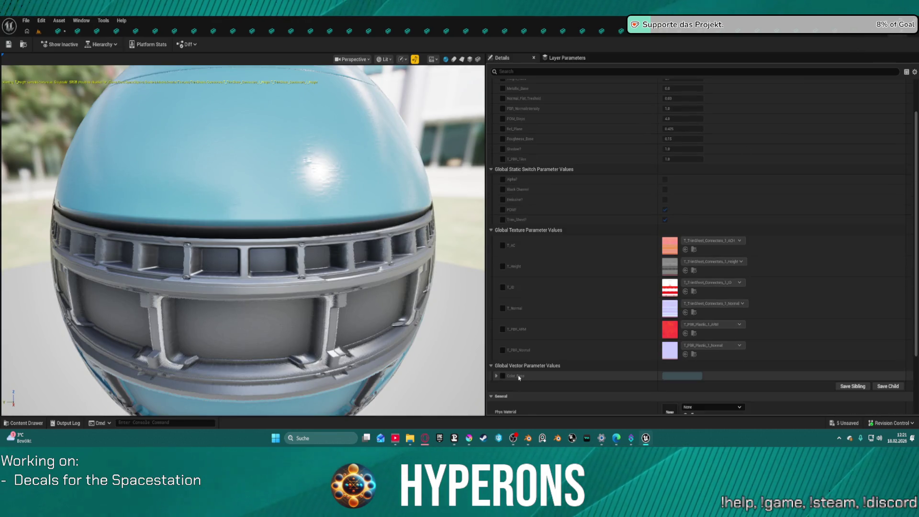
{"action": "left_click", "coordinate": [502, 375]}
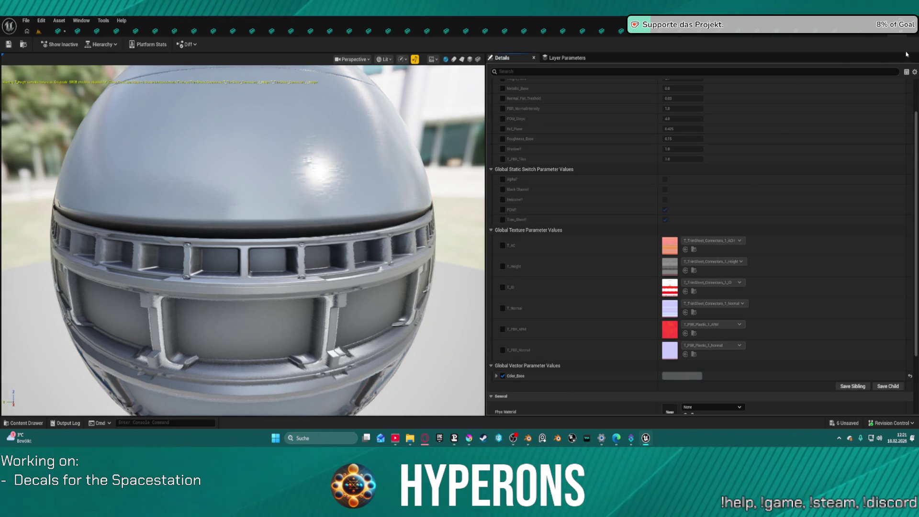
{"action": "left_click", "coordinate": [871, 32]}
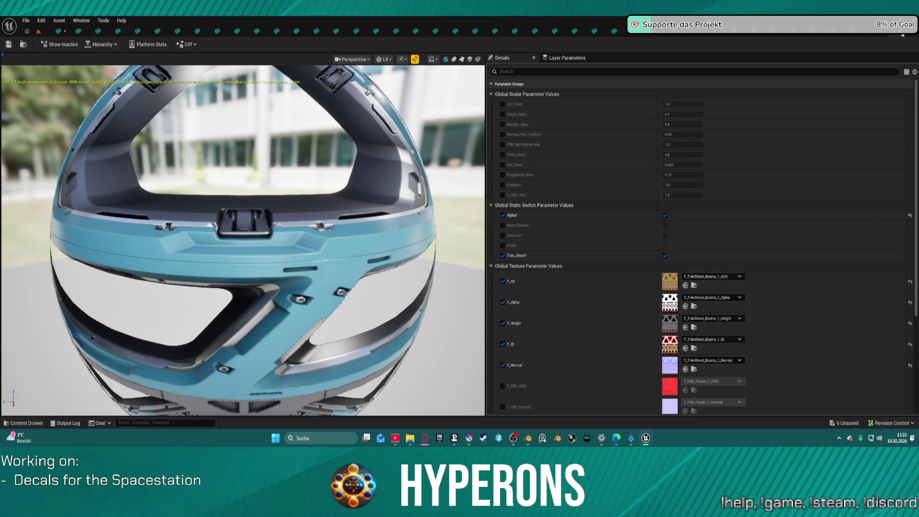
{"action": "scroll", "coordinate": [743, 227], "scroll_direction": "down", "scroll_amount": 5}
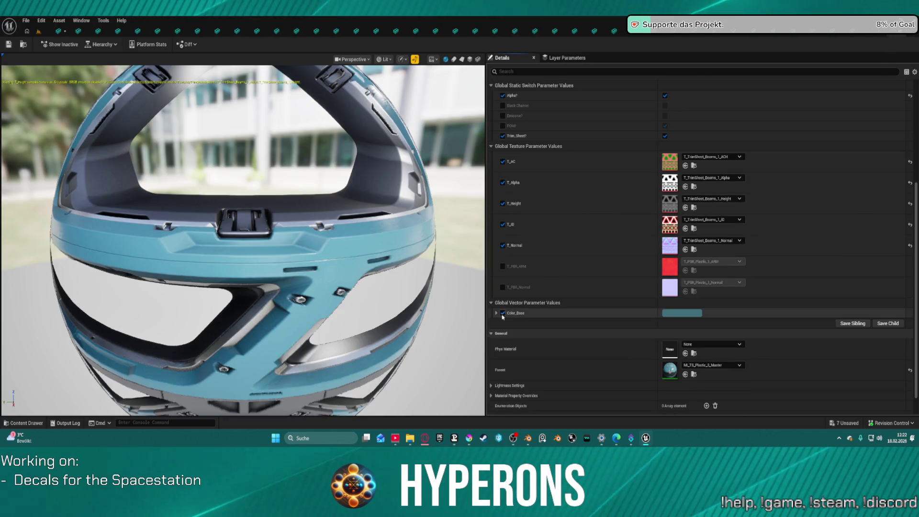
{"action": "left_click", "coordinate": [636, 318], "text": "shift"}
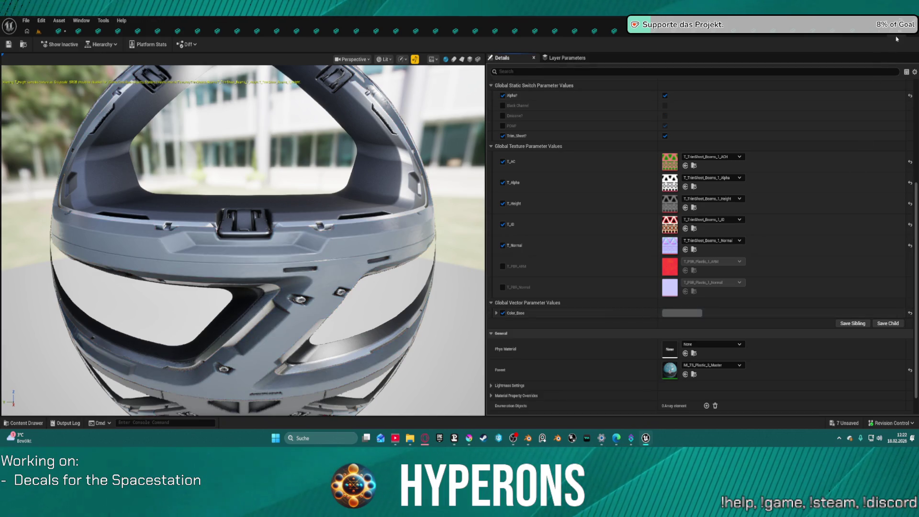
{"action": "left_click", "coordinate": [878, 35]}
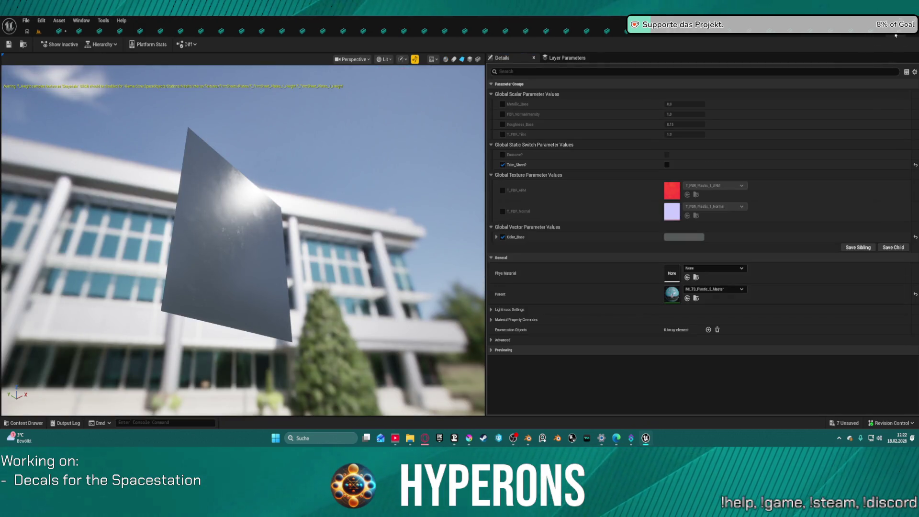
{"action": "left_click", "coordinate": [893, 36]}
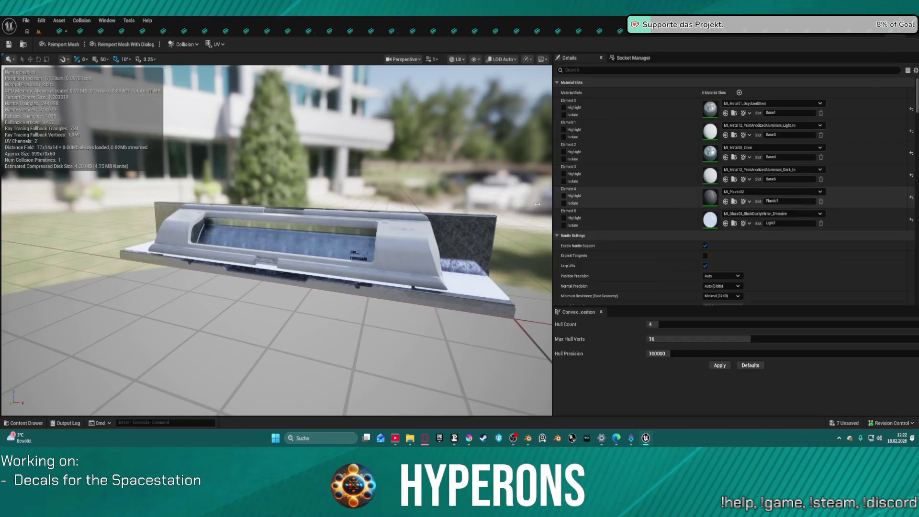
Step: Save all modified assets and bring the caution box mesh back into view
{"action": "key", "text": "ctrl+shift+s"}
{"action": "left_click", "coordinate": [479, 310]}
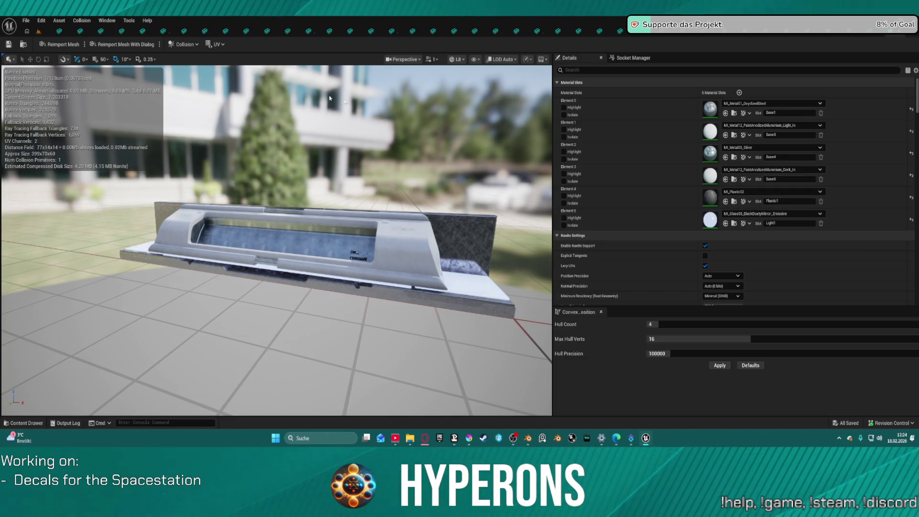
{"action": "left_click", "coordinate": [58, 33]}
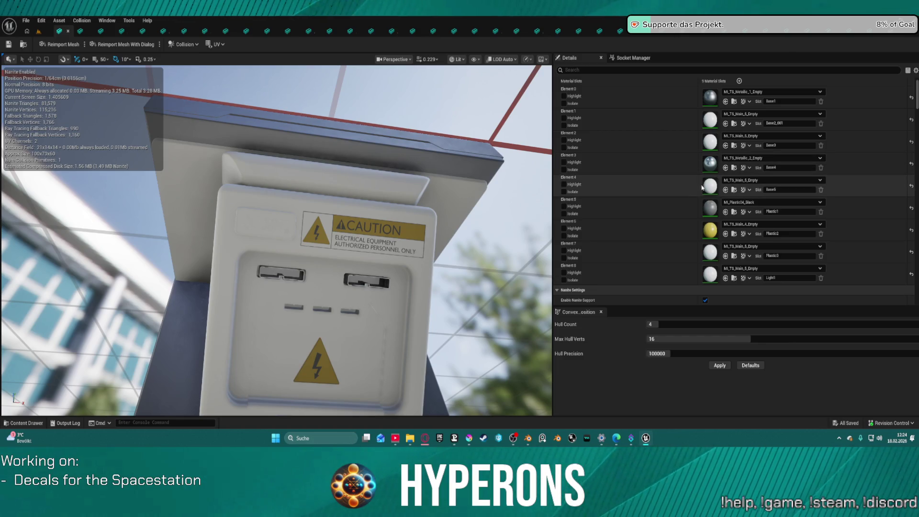
Step: Set the caution box's Element 5 to MI_TS_Plastic_4_Empty and close its editor
{"action": "left_click", "coordinate": [726, 212]}
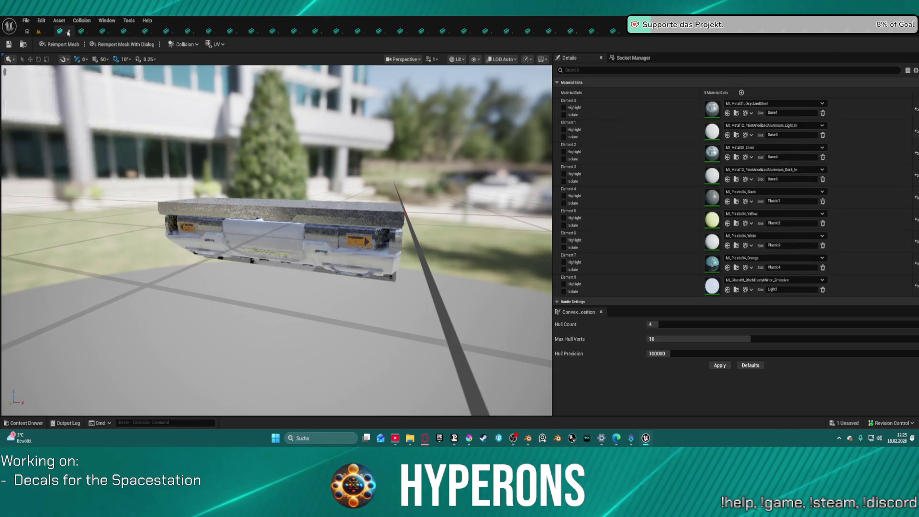
{"action": "left_click", "coordinate": [67, 33]}
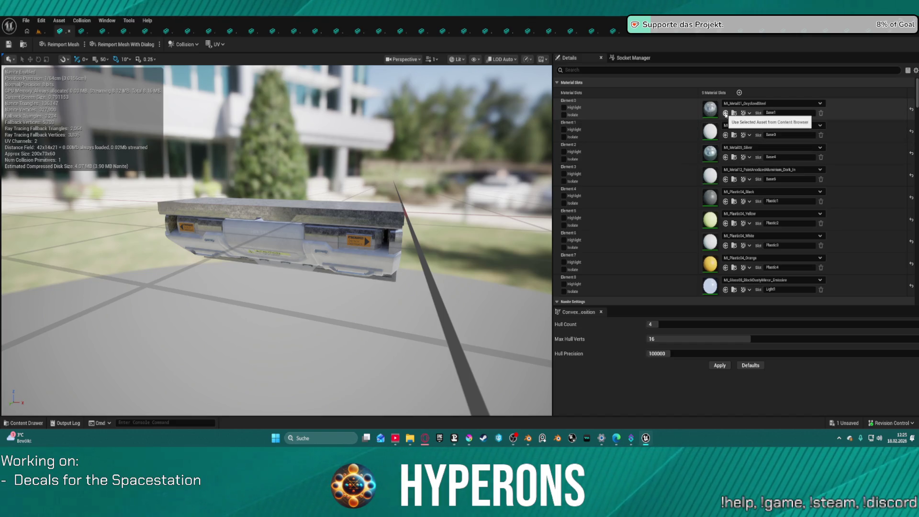
Step: Assign MI_TS_Metallic_1_Empty to Element 0 and MI_TS_Main_5_Empty to Elements 1, 3, 6 and 8
{"action": "left_click", "coordinate": [726, 114]}
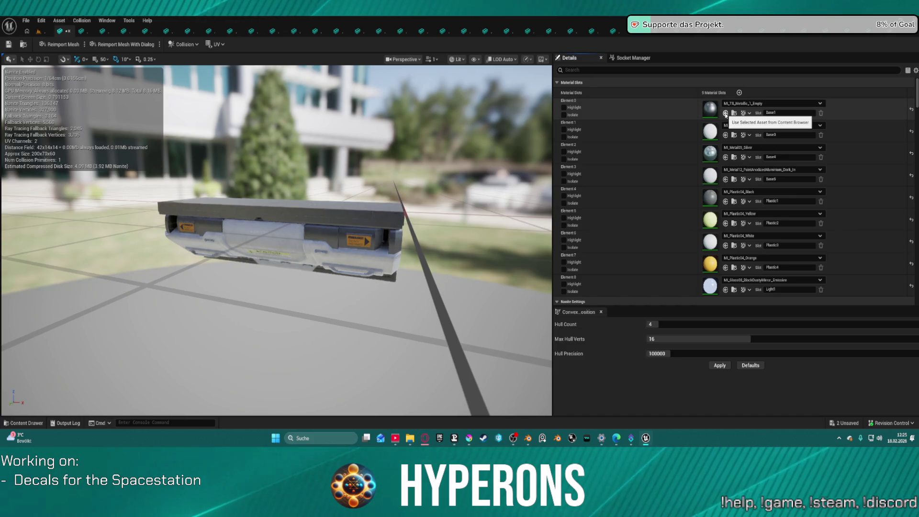
{"action": "mouse_move", "coordinate": [276, 239]}
{"action": "left_mouse_down"}
{"action": "mouse_move", "coordinate": [268, 229]}
{"action": "mouse_move", "coordinate": [306, 230]}
{"action": "left_mouse_up"}
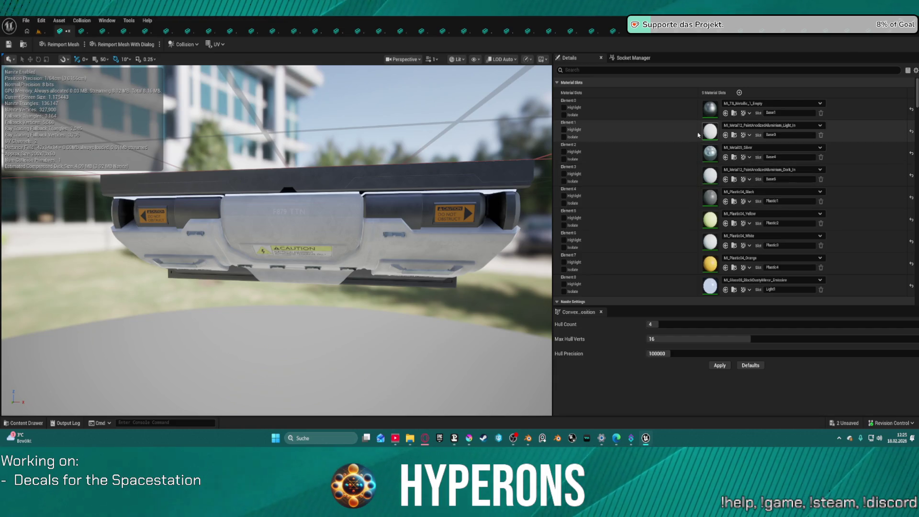
{"action": "key", "text": "ctrl+z"}
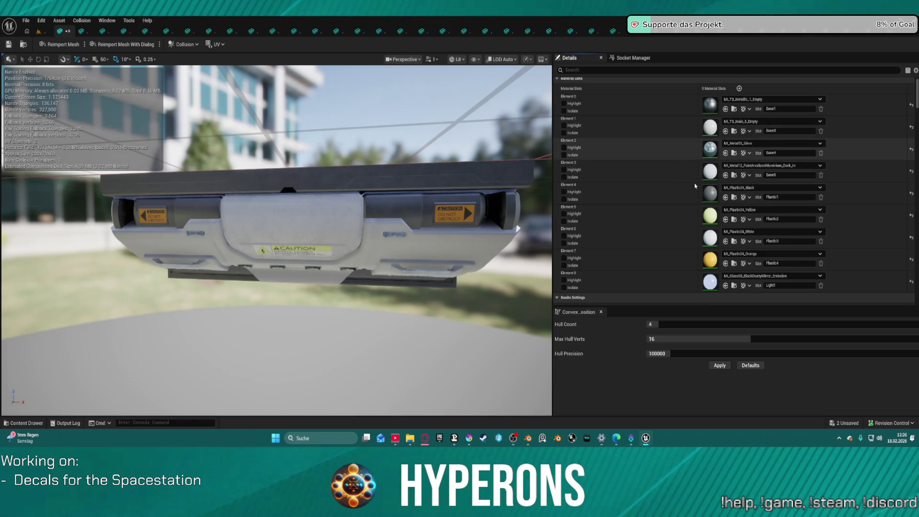
{"action": "left_click", "coordinate": [678, 175], "text": "shift"}
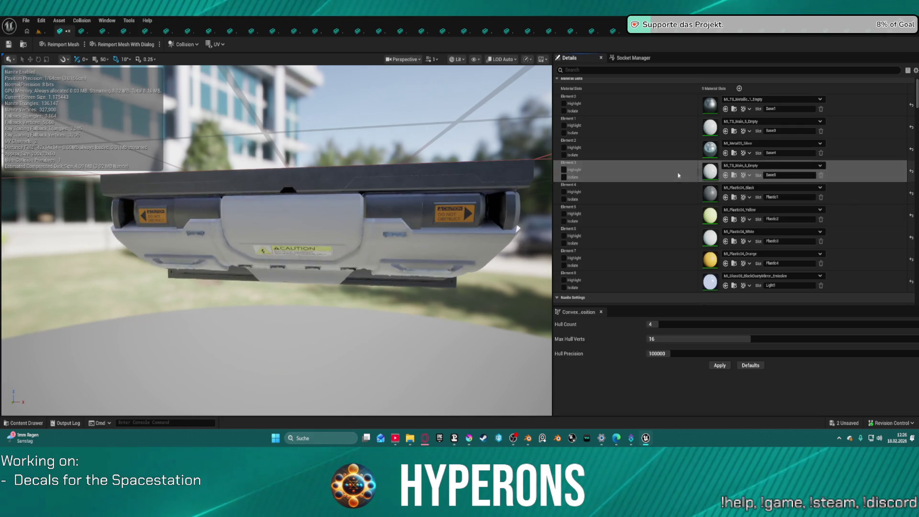
{"action": "left_click", "coordinate": [674, 243], "text": "shift"}
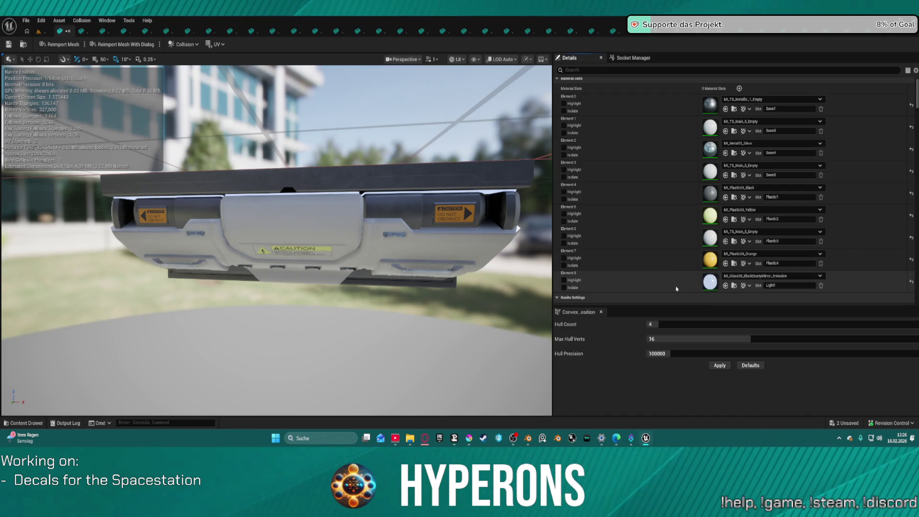
{"action": "left_click", "coordinate": [676, 289], "text": "shift"}
Step: Assign MI_TS_Details_2_Empty to Elements 5 and 7 and MI_TS_Plastic_4_Empty to Element 4
{"action": "mouse_move", "coordinate": [518, 228]}
{"action": "left_mouse_down"}
{"action": "mouse_move", "coordinate": [518, 258]}
{"action": "mouse_move", "coordinate": [512, 201]}
{"action": "mouse_move", "coordinate": [490, 153]}
{"action": "left_mouse_up"}
{"action": "scroll", "coordinate": [399, 216], "scroll_direction": "up", "scroll_amount": 5}
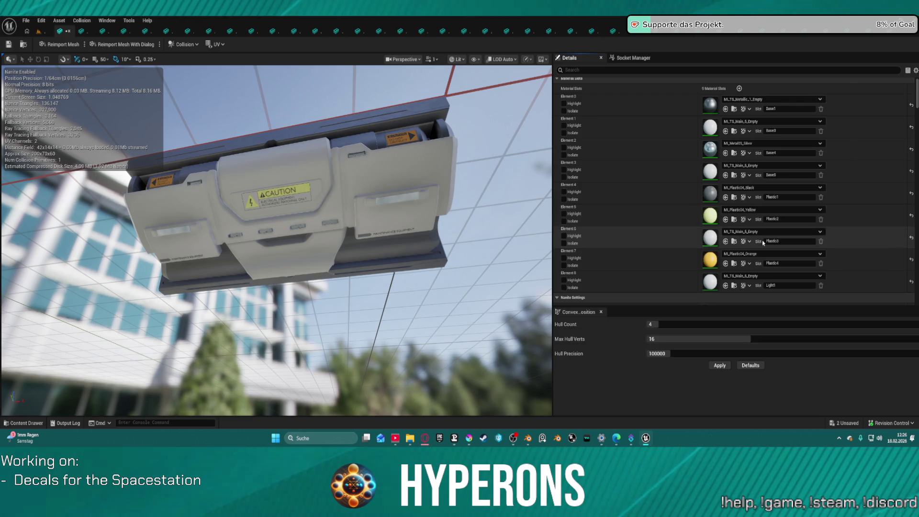
{"action": "left_click", "coordinate": [725, 220]}
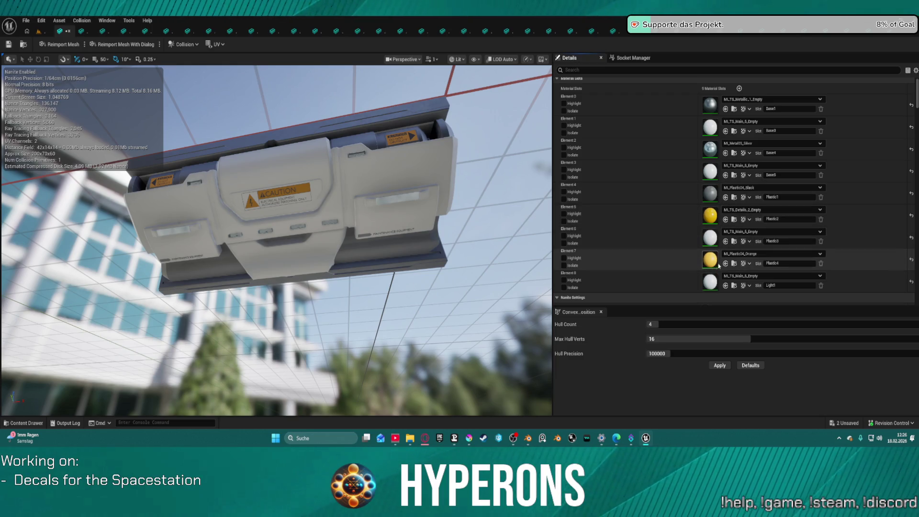
{"action": "left_click", "coordinate": [725, 263]}
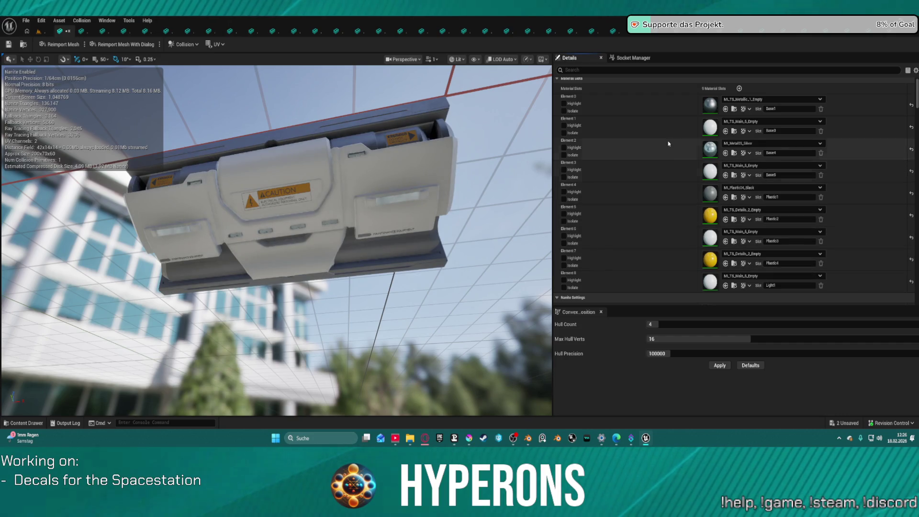
{"action": "scroll", "coordinate": [679, 199], "scroll_direction": "down", "scroll_amount": 2}
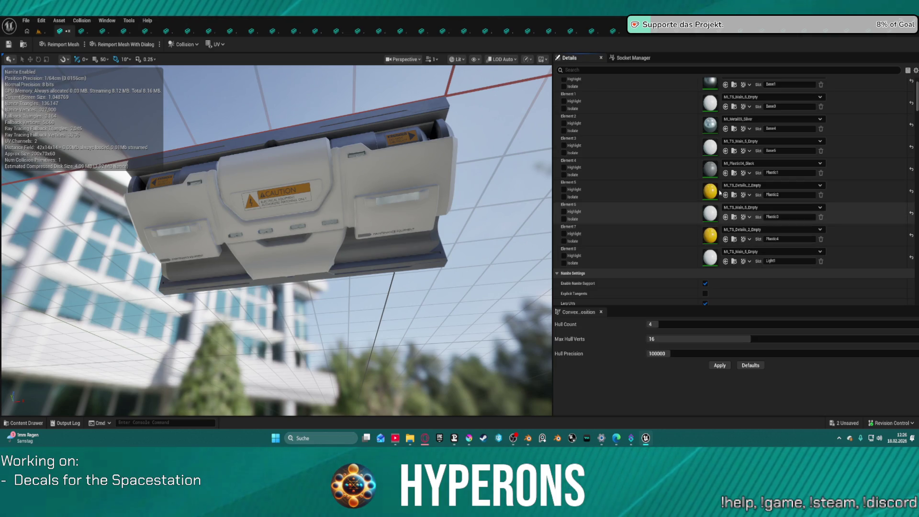
{"action": "left_click", "coordinate": [725, 173]}
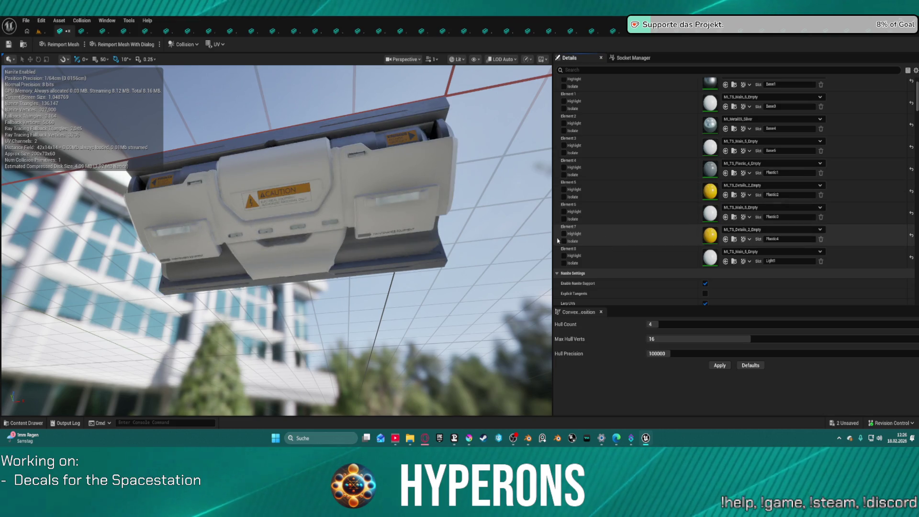
{"action": "mouse_move", "coordinate": [287, 239]}
{"action": "left_mouse_down"}
{"action": "mouse_move", "coordinate": [335, 230]}
{"action": "mouse_move", "coordinate": [268, 220]}
{"action": "left_mouse_up"}
{"action": "scroll", "coordinate": [680, 115], "scroll_direction": "up", "scroll_amount": 2}
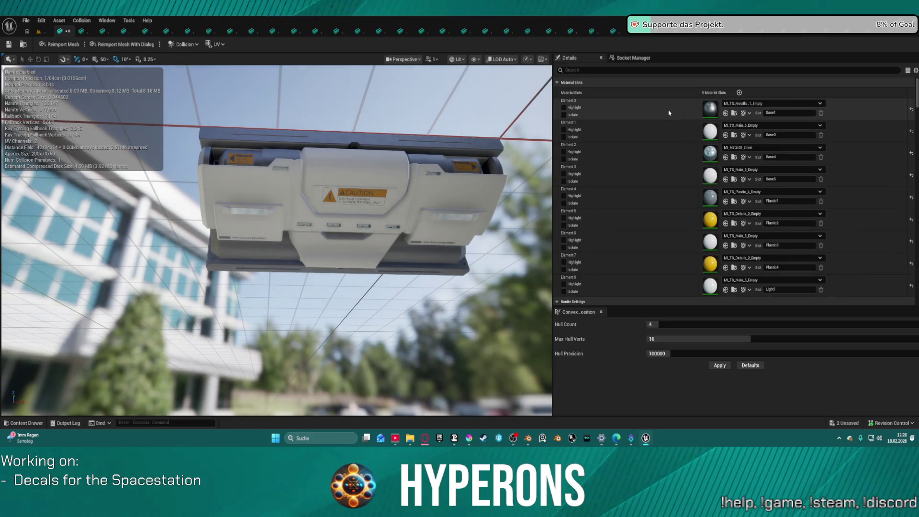
Step: Set Element 2 to MI_TS_Metallic_1_Empty and orbit up to inspect the storage unit
{"action": "key", "text": "ctrl+z"}
{"action": "mouse_move", "coordinate": [287, 239]}
{"action": "left_mouse_down"}
{"action": "mouse_move", "coordinate": [382, 216]}
{"action": "mouse_move", "coordinate": [316, 249]}
{"action": "mouse_move", "coordinate": [259, 216]}
{"action": "mouse_move", "coordinate": [215, 220]}
{"action": "mouse_move", "coordinate": [249, 206]}
{"action": "mouse_move", "coordinate": [278, 215]}
{"action": "mouse_move", "coordinate": [259, 225]}
{"action": "mouse_move", "coordinate": [287, 220]}
{"action": "mouse_move", "coordinate": [272, 201]}
{"action": "mouse_move", "coordinate": [266, 210]}
{"action": "mouse_move", "coordinate": [268, 184]}
{"action": "mouse_move", "coordinate": [427, 234]}
{"action": "left_mouse_up"}
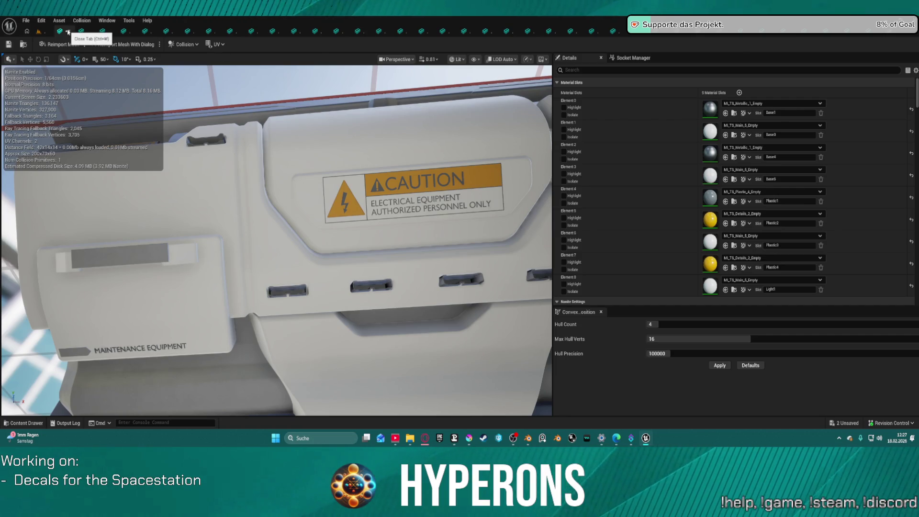
Step: Close the finished storage unit and view the window panel mesh from below
{"action": "left_click", "coordinate": [68, 31]}
{"action": "mouse_move", "coordinate": [358, 107]}
{"action": "left_mouse_down"}
{"action": "mouse_move", "coordinate": [368, 143]}
{"action": "mouse_move", "coordinate": [359, 81]}
{"action": "left_mouse_up"}
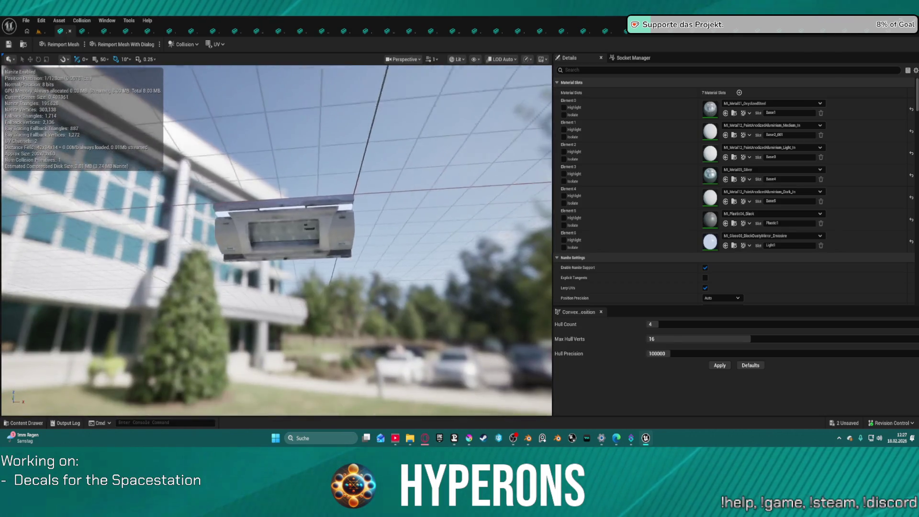
{"action": "scroll", "coordinate": [277, 239], "scroll_direction": "up", "scroll_amount": 8}
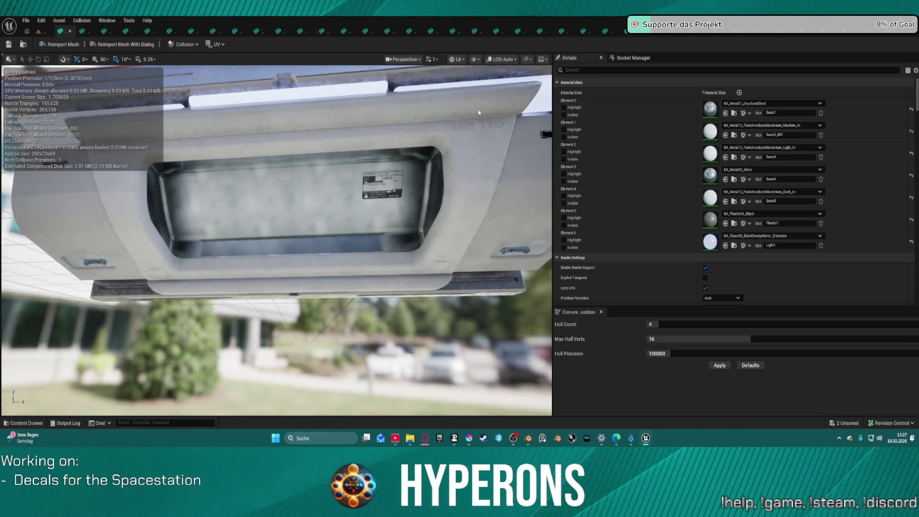
{"action": "scroll", "coordinate": [478, 113], "scroll_direction": "down", "scroll_amount": 4}
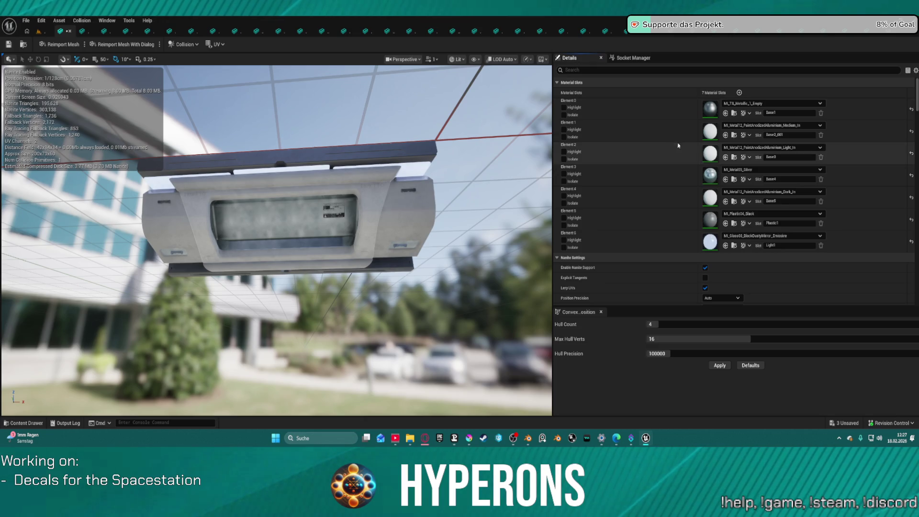
Step: Give the window panel MI_TS_Plastic_4_Empty on Element 5 and MI_TS_Metallic_1_Empty on Element 3
{"action": "left_click", "coordinate": [725, 180]}
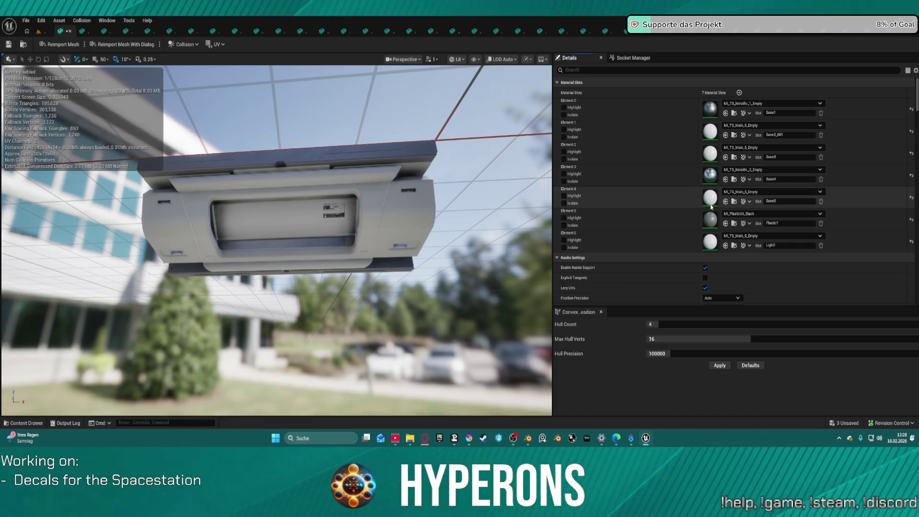
{"action": "left_click", "coordinate": [725, 223]}
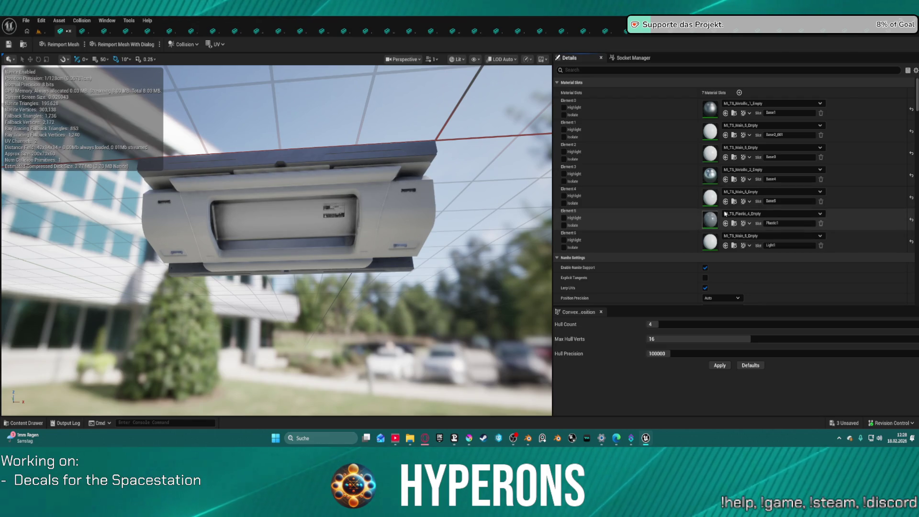
{"action": "left_click_drag", "start_coordinate": [383, 287], "coordinate": [230, 225]}
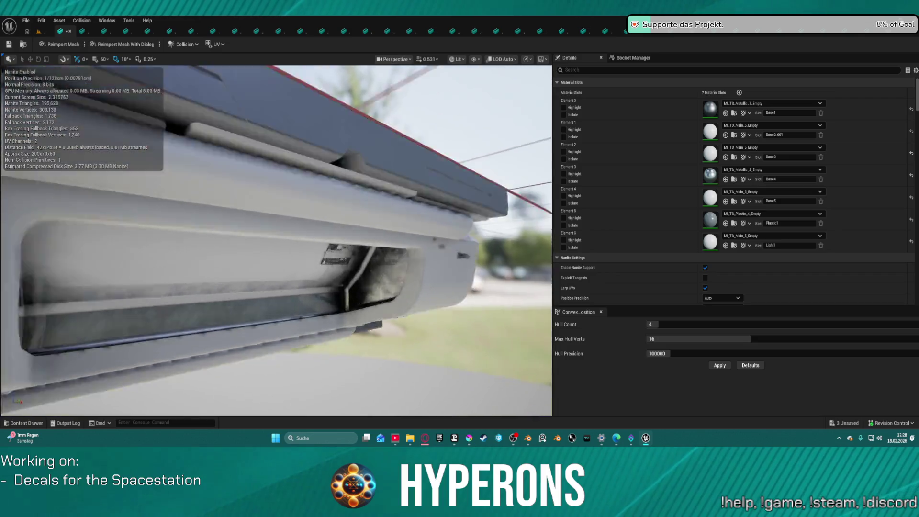
{"action": "mouse_move", "coordinate": [276, 239]}
{"action": "left_mouse_down"}
{"action": "mouse_move", "coordinate": [258, 205]}
{"action": "mouse_move", "coordinate": [220, 182]}
{"action": "left_mouse_up"}
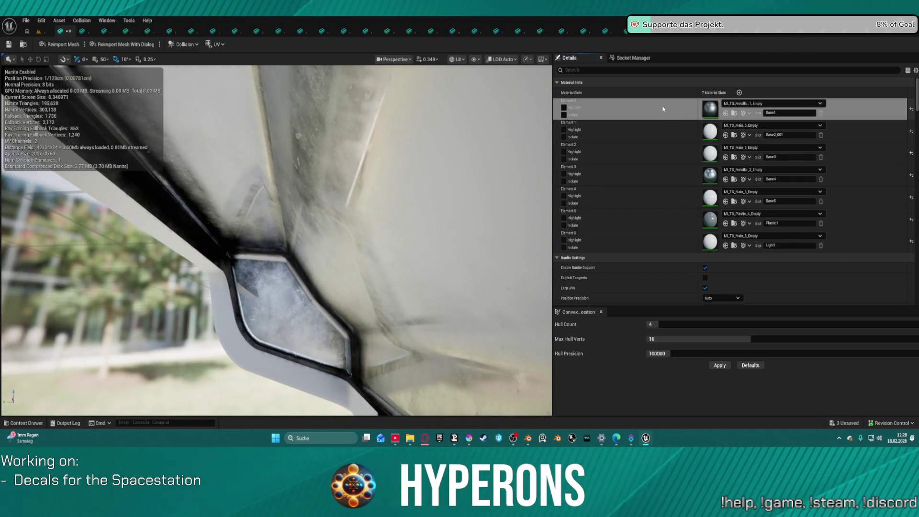
{"action": "key", "text": "ctrl+z"}
{"action": "left_click_drag", "start_coordinate": [388, 242], "coordinate": [282, 213]}
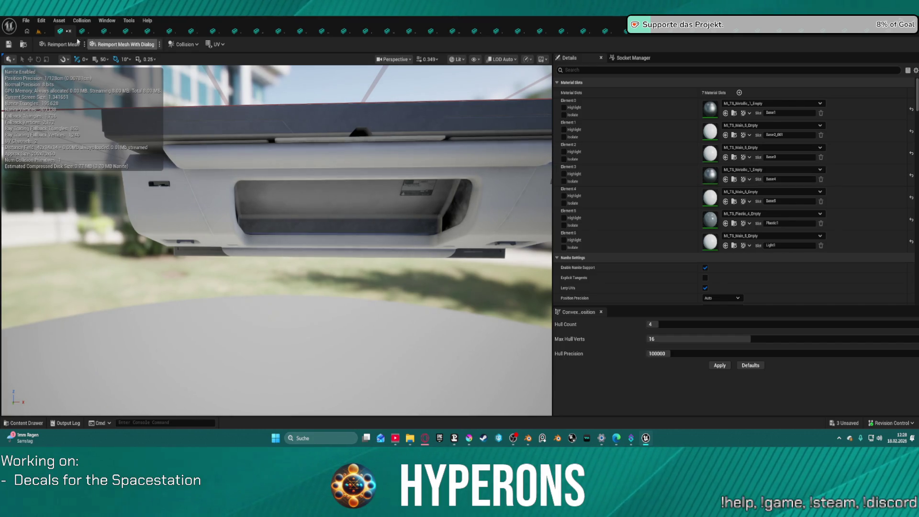
{"action": "left_click", "coordinate": [60, 32]}
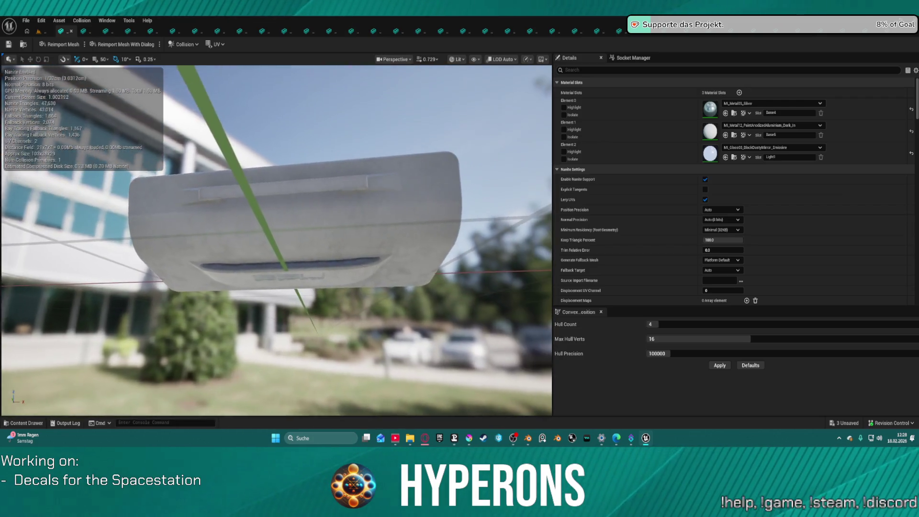
Step: Put MI_TS_Metallic_1_Empty on Element 0 and MI_TS_Main_5_Empty on Elements 1 and 2, then close it
{"action": "left_click", "coordinate": [725, 113]}
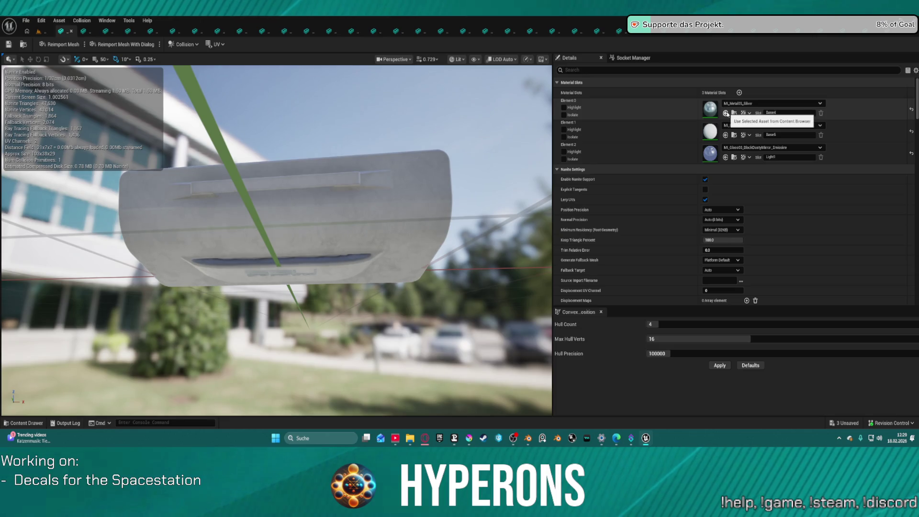
{"action": "key", "text": "ctrl+space"}
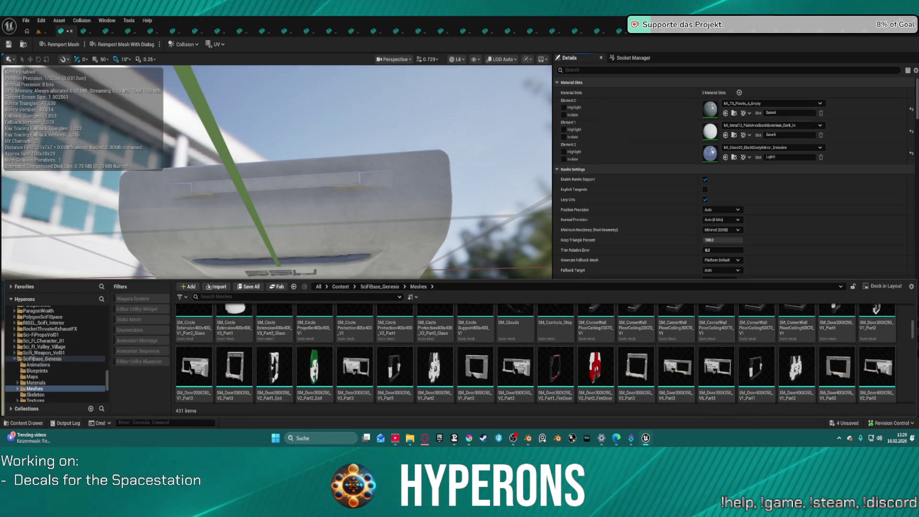
{"action": "key", "text": "ctrl+space"}
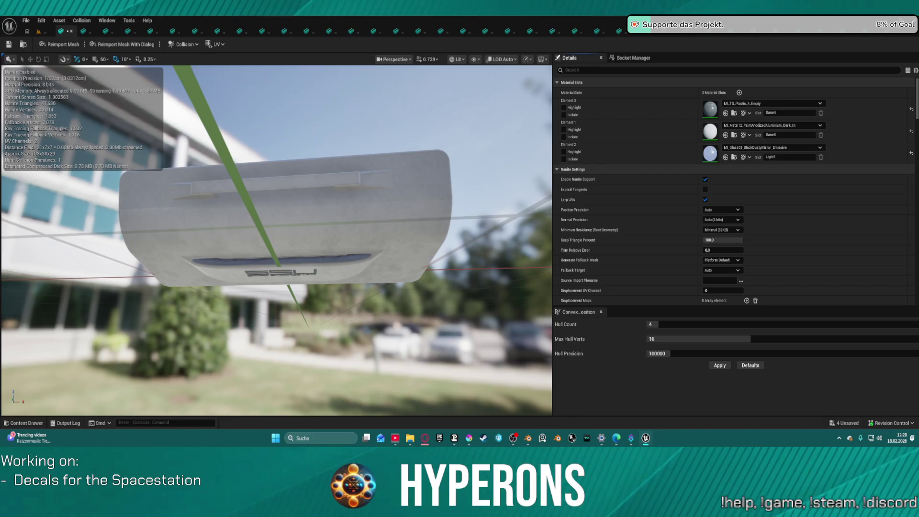
{"action": "left_click", "coordinate": [726, 114]}
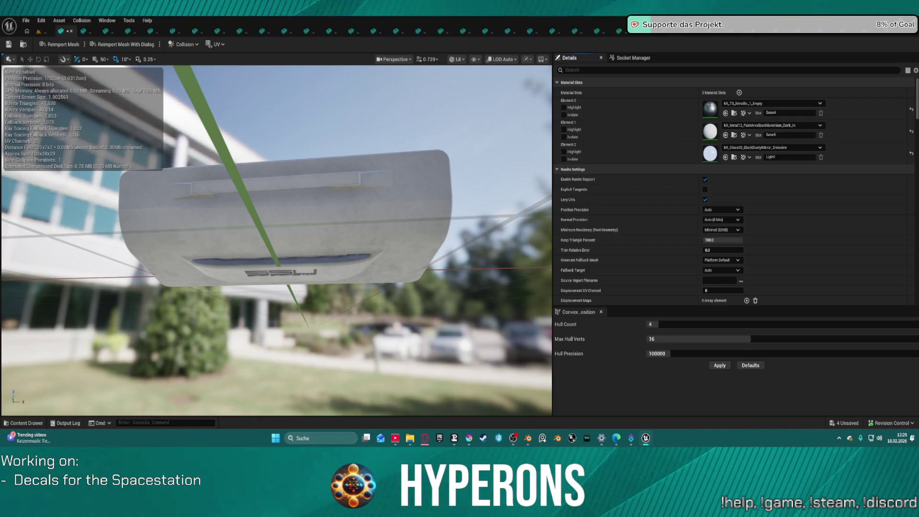
{"action": "left_click", "coordinate": [725, 135]}
{"action": "left_click", "coordinate": [726, 157]}
{"action": "left_click_drag", "start_coordinate": [287, 239], "coordinate": [352, 263]}
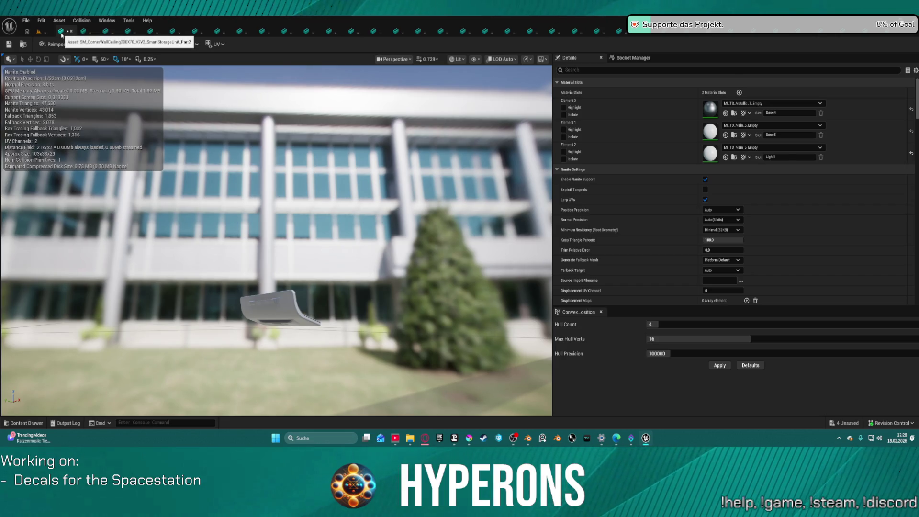
{"action": "middle_click", "coordinate": [61, 35]}
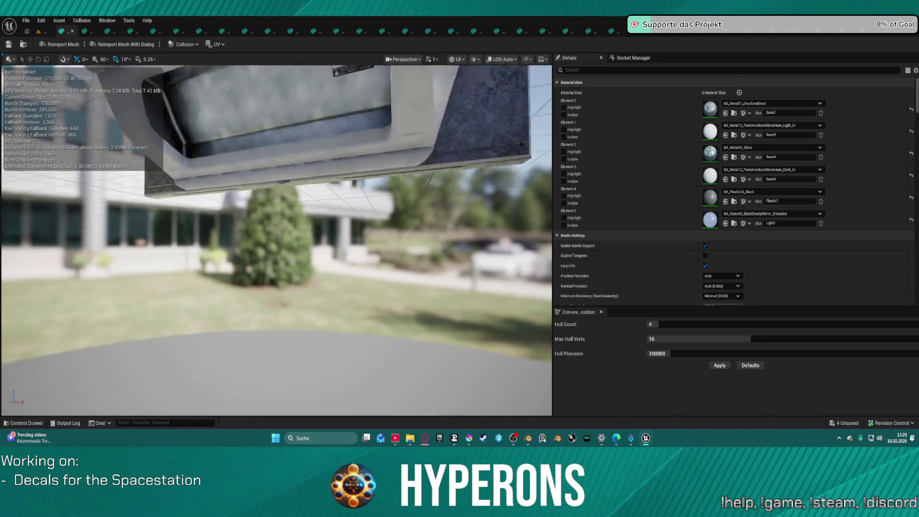
Step: Set Elements 0 and 2 to MI_TS_Metallic_1_Empty and Element 4 to MI_TS_Plastic_4_Empty
{"action": "left_click_drag", "start_coordinate": [330, 211], "coordinate": [330, 223]}
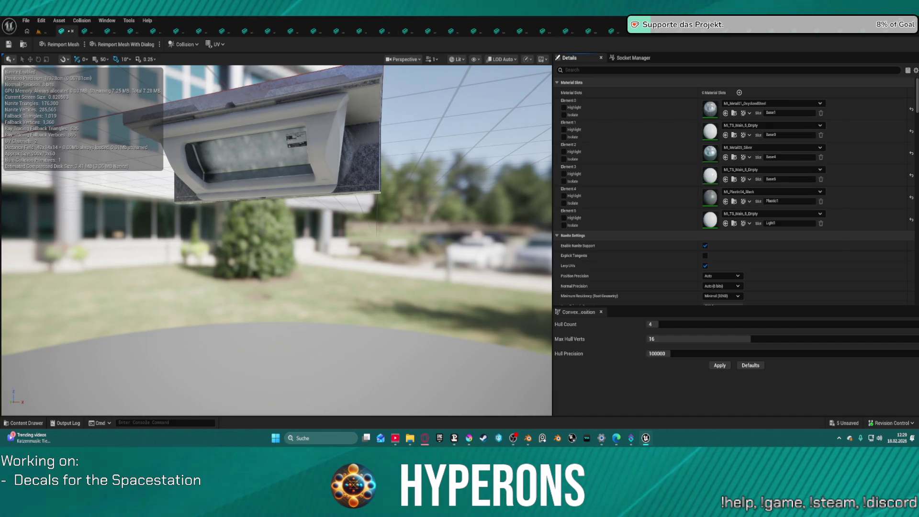
{"action": "left_click", "coordinate": [726, 113]}
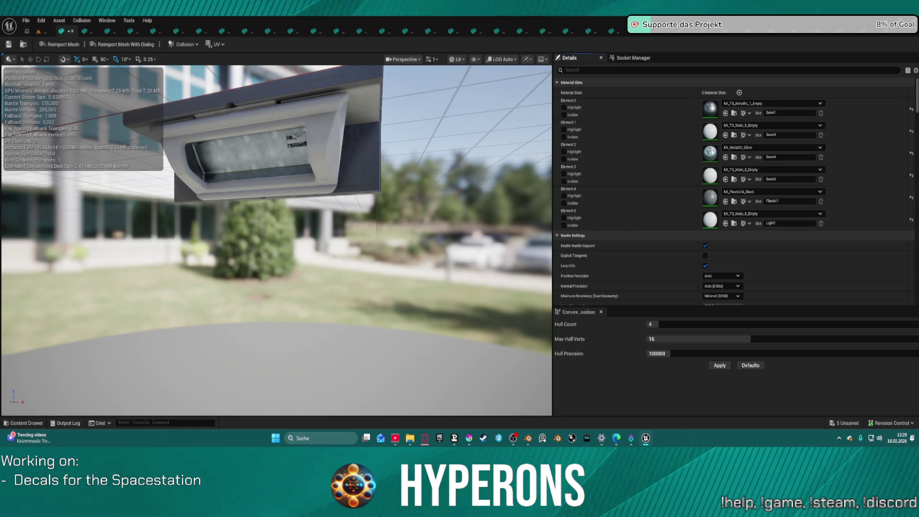
{"action": "left_click", "coordinate": [725, 201]}
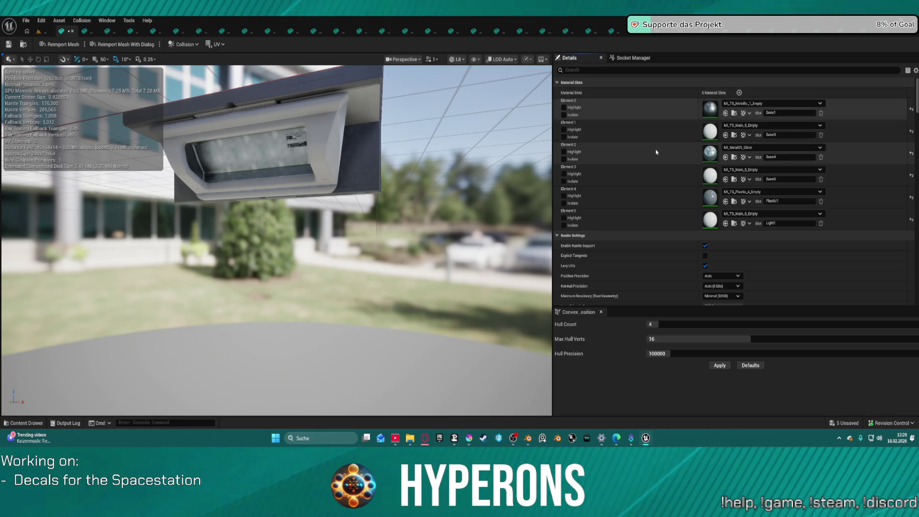
{"action": "left_click", "coordinate": [725, 157]}
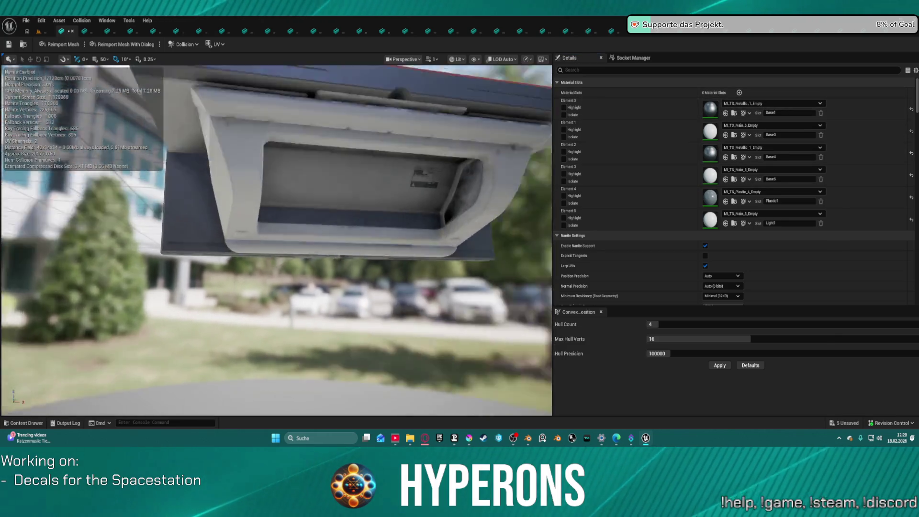
{"action": "scroll", "coordinate": [277, 241], "scroll_direction": "down", "scroll_amount": 2}
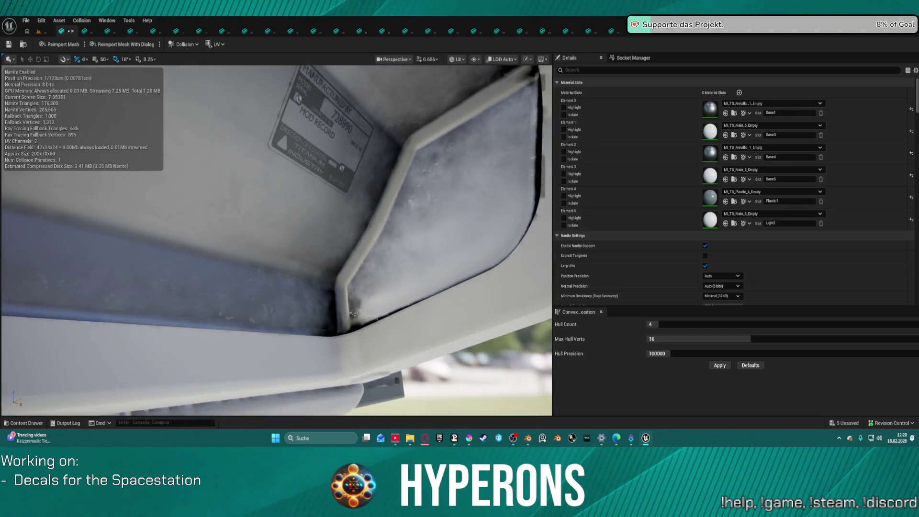
{"action": "key", "text": "s"}
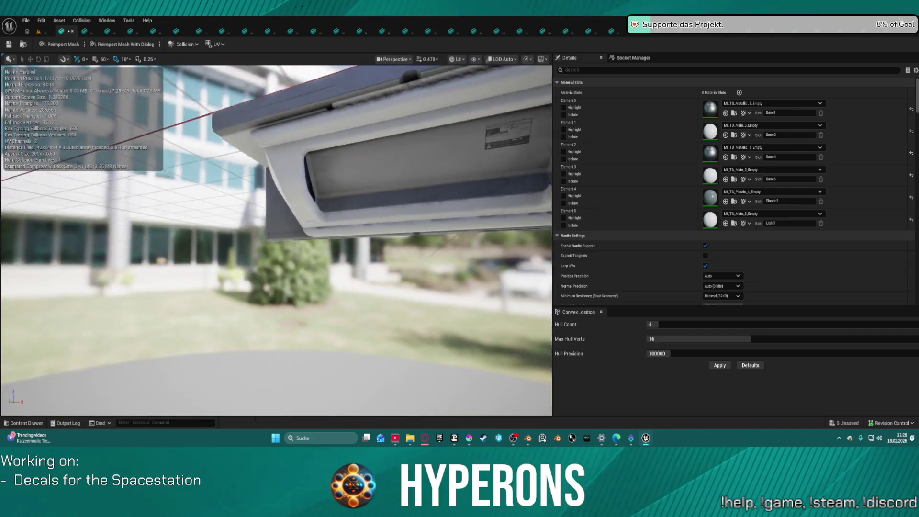
{"action": "left_click_drag", "start_coordinate": [332, 193], "coordinate": [332, 194]}
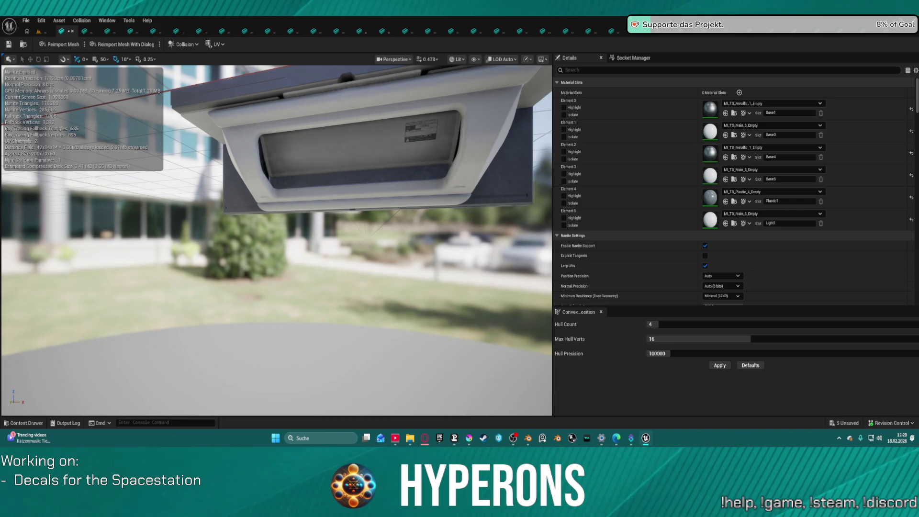
{"action": "left_click", "coordinate": [72, 31]}
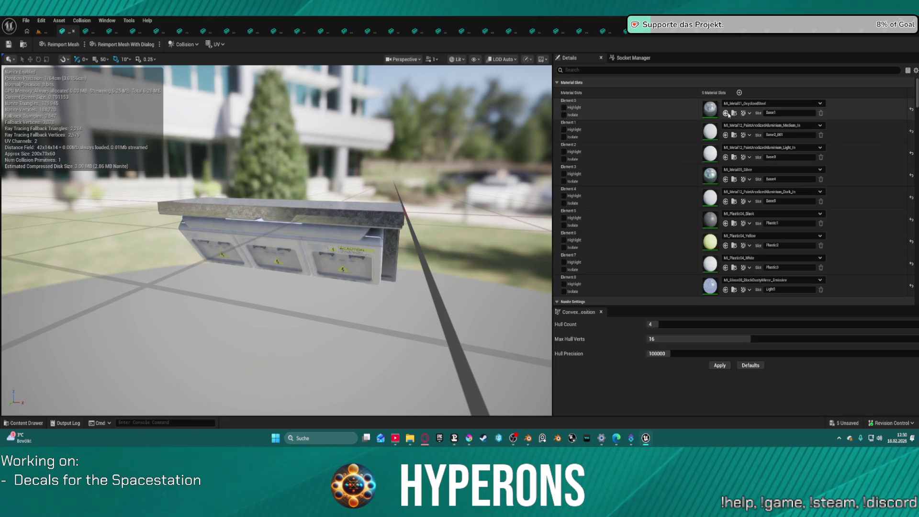
Step: Put MI_TS_Plastic_4_Empty on the black plastic slot, MI_TS_Metallic_2_Empty on Elements 0 and 3, MI_TS_Main_4_Empty on Element 6, and save
{"action": "scroll", "coordinate": [746, 240], "scroll_direction": "down", "scroll_amount": 1}
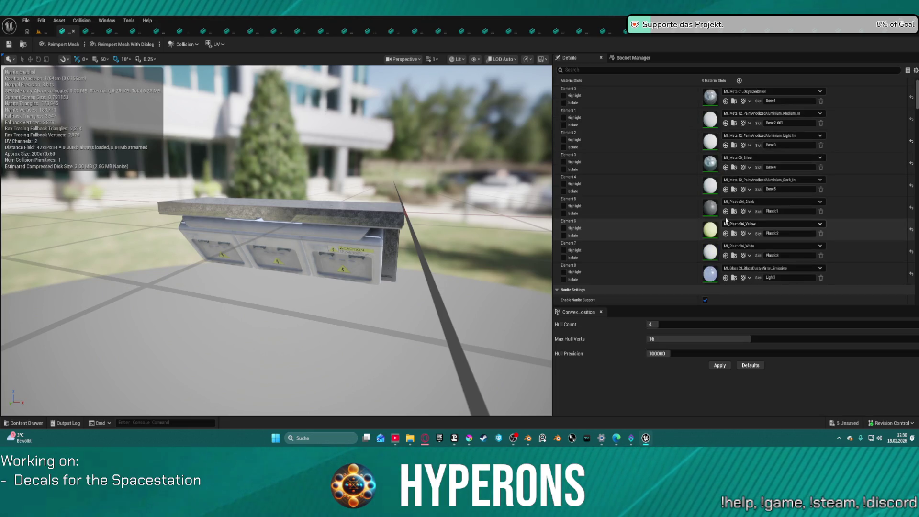
{"action": "left_click", "coordinate": [735, 234]}
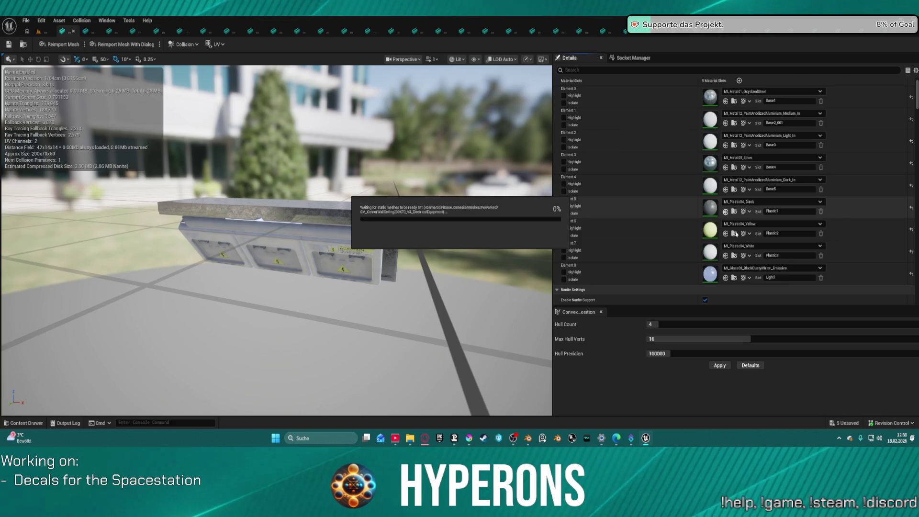
{"action": "left_click_drag", "start_coordinate": [355, 190], "coordinate": [364, 130]}
{"action": "scroll", "coordinate": [359, 139], "scroll_direction": "up", "scroll_amount": 5}
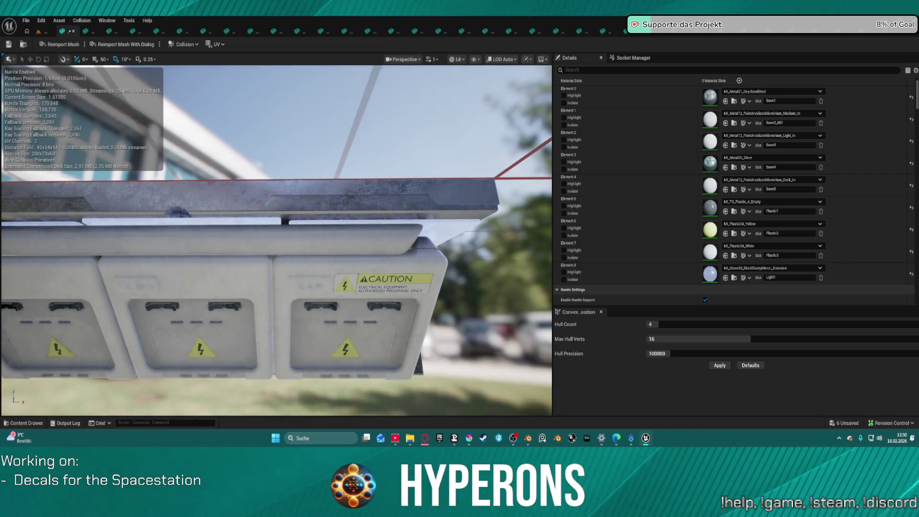
{"action": "scroll", "coordinate": [359, 138], "scroll_direction": "down", "scroll_amount": 5}
{"action": "scroll", "coordinate": [363, 129], "scroll_direction": "up", "scroll_amount": 5}
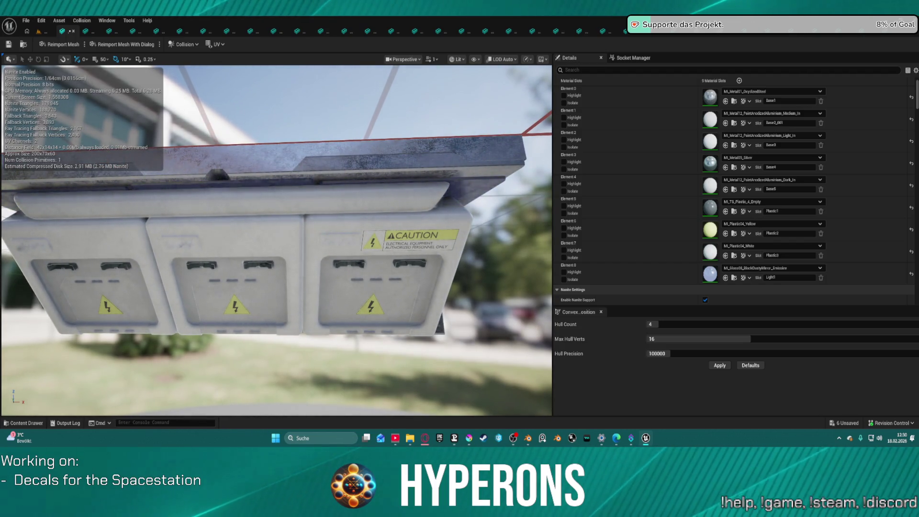
{"action": "key", "text": "ctrl+z"}
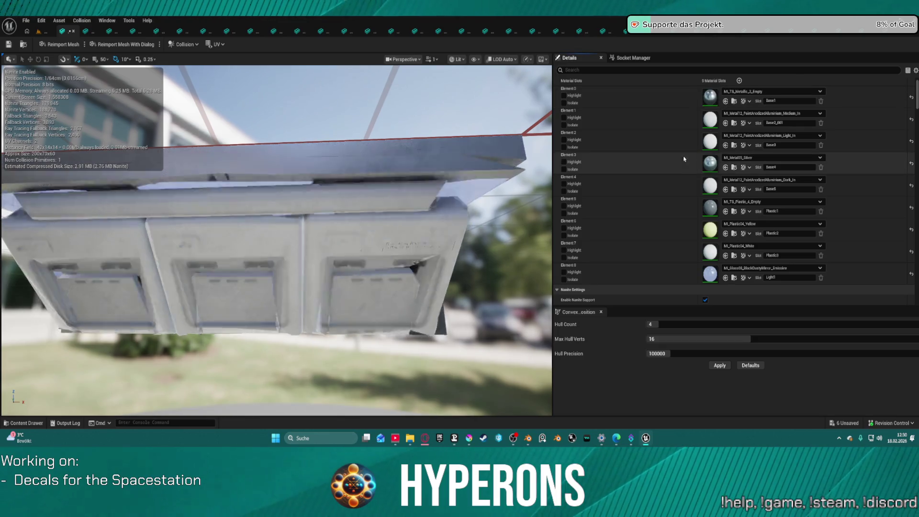
{"action": "left_click", "coordinate": [725, 168]}
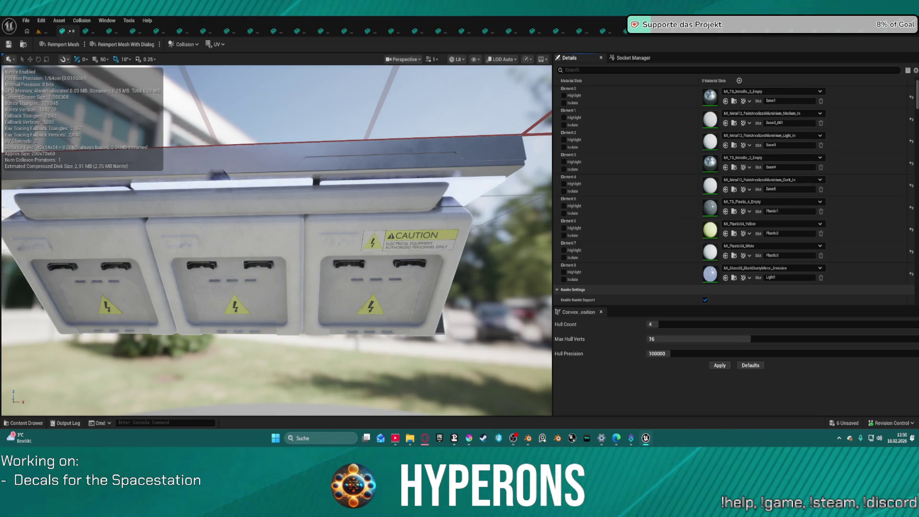
{"action": "left_click", "coordinate": [725, 234]}
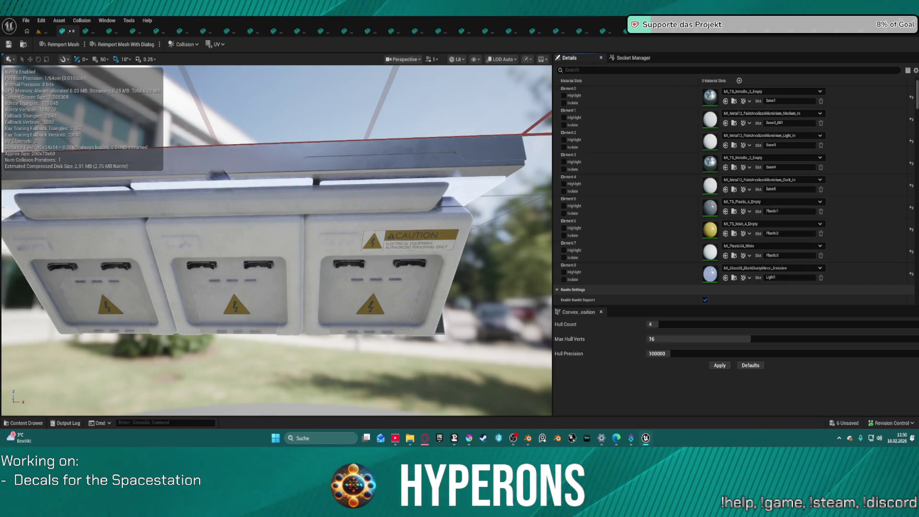
{"action": "key", "text": "ctrl+s"}
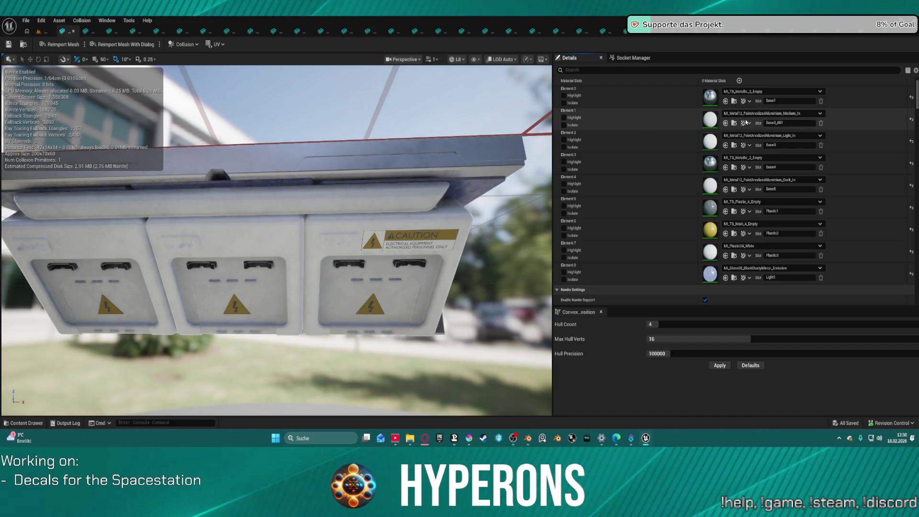
Step: Assign MI_TS_Main_5_Empty to Elements 1, 2 and 8 and view the electrical box from the front
{"action": "left_click", "coordinate": [662, 123], "text": "shift"}
{"action": "left_click", "coordinate": [663, 138], "text": "shift"}
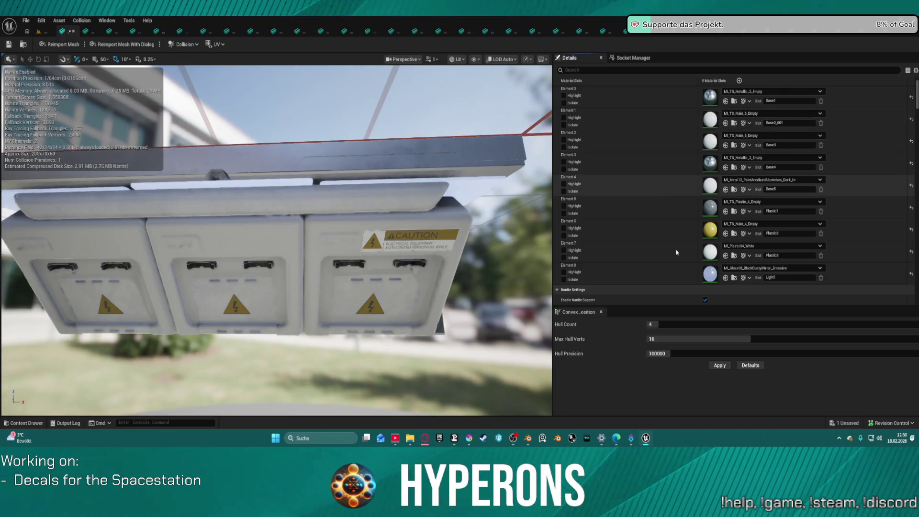
{"action": "left_click", "coordinate": [669, 277], "text": "shift"}
{"action": "mouse_move", "coordinate": [276, 239]}
{"action": "left_mouse_down"}
{"action": "mouse_move", "coordinate": [248, 253]}
{"action": "mouse_move", "coordinate": [287, 239]}
{"action": "mouse_move", "coordinate": [268, 266]}
{"action": "mouse_move", "coordinate": [276, 261]}
{"action": "mouse_move", "coordinate": [271, 230]}
{"action": "mouse_move", "coordinate": [278, 253]}
{"action": "left_mouse_up"}
{"action": "left_click_drag", "start_coordinate": [449, 294], "coordinate": [449, 293]}
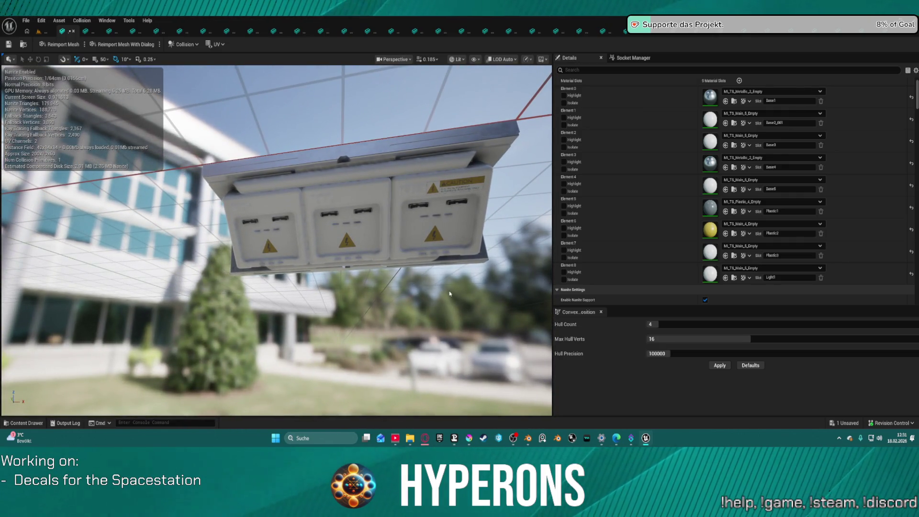
{"action": "left_click", "coordinate": [67, 32]}
Step: Assign MI_TS_Main_5_Empty to Elements 1 and 5, MI_TS_Plastic_4_Empty to Element 4, and MI_TS_Metallic_1_Empty to Element 2
{"action": "left_click_drag", "start_coordinate": [287, 239], "coordinate": [287, 182]}
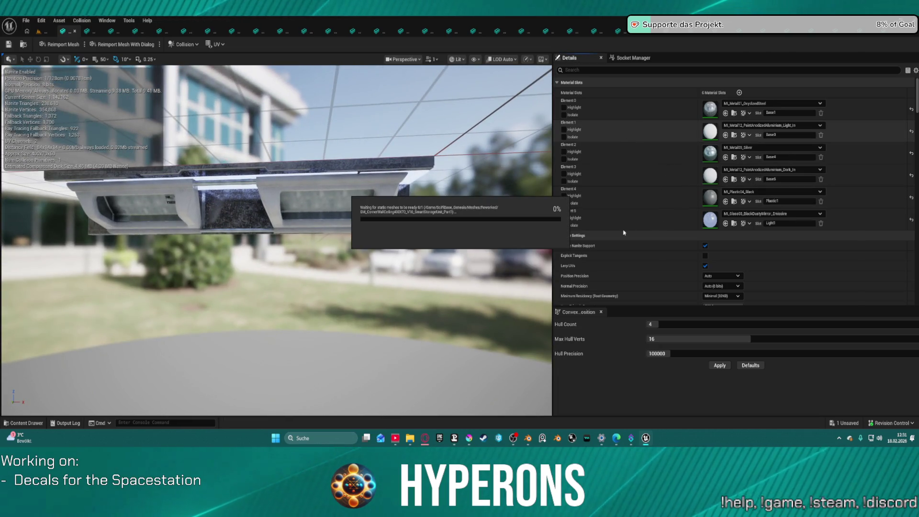
{"action": "key", "text": "ctrl+z"}
{"action": "key", "text": "ctrl+z"}
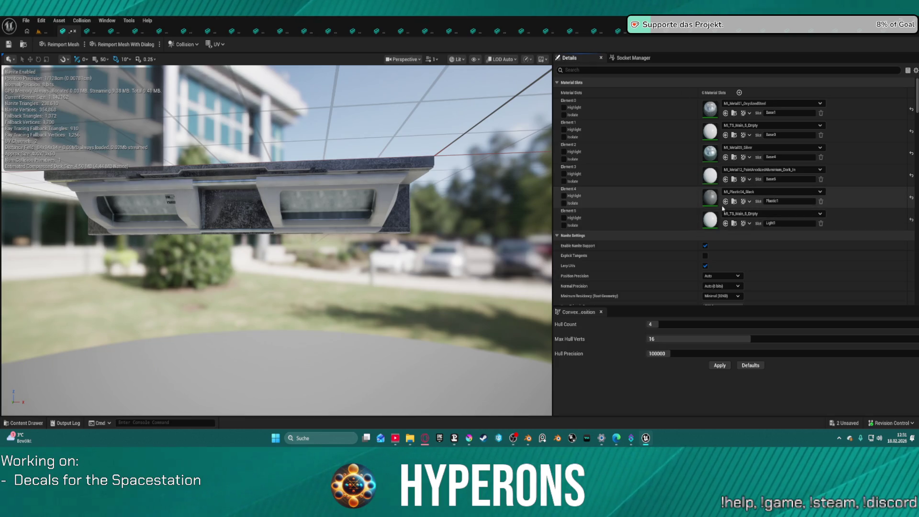
{"action": "left_click", "coordinate": [726, 202]}
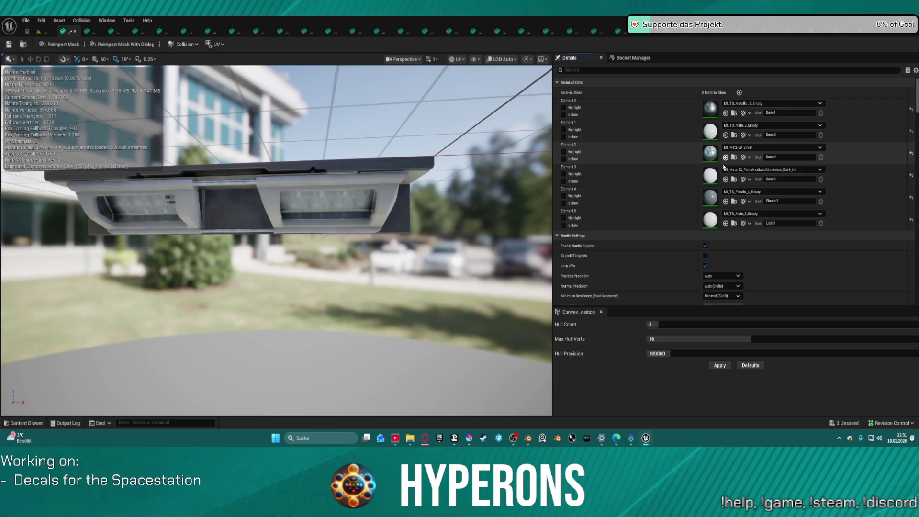
{"action": "left_click", "coordinate": [726, 156]}
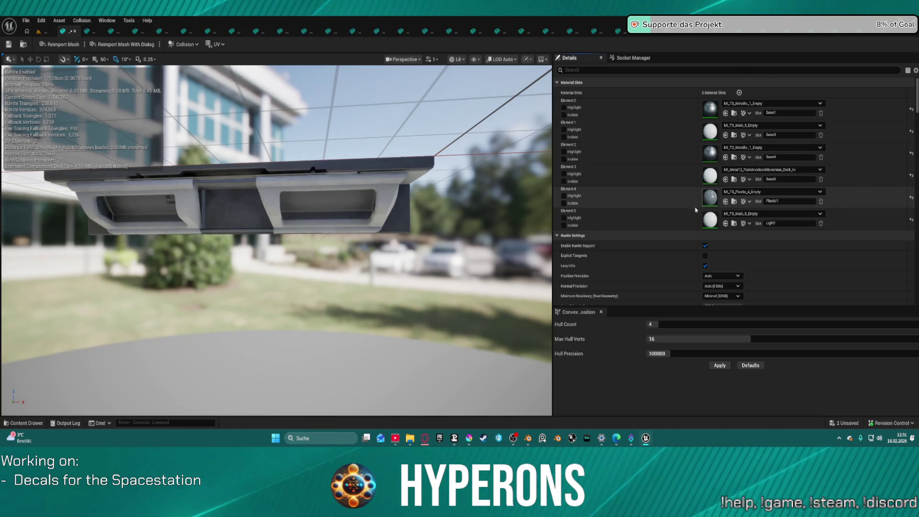
{"action": "left_click_drag", "start_coordinate": [330, 240], "coordinate": [292, 240]}
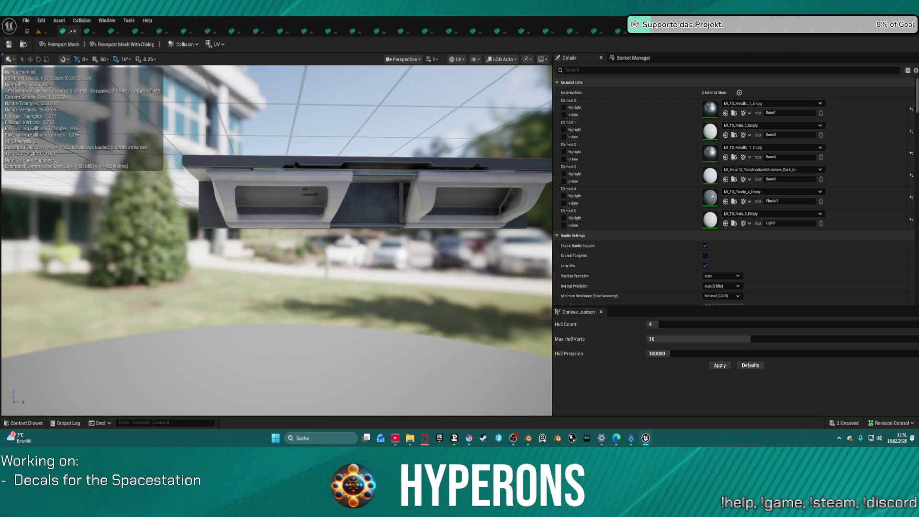
Step: Glance at the content browser window list, then close the corner wall ceiling mesh editor
{"action": "left_click", "coordinate": [107, 20]}
{"action": "mouse_move", "coordinate": [144, 121]}
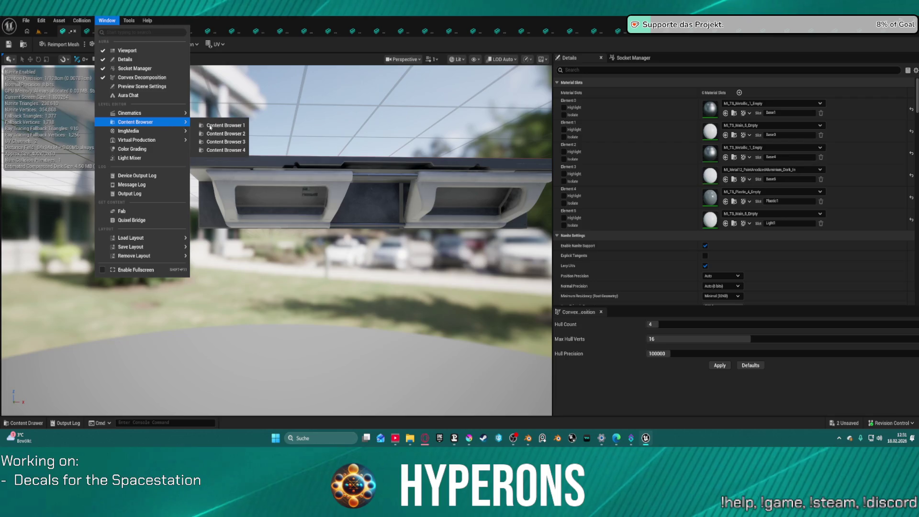
{"action": "left_click", "coordinate": [223, 133]}
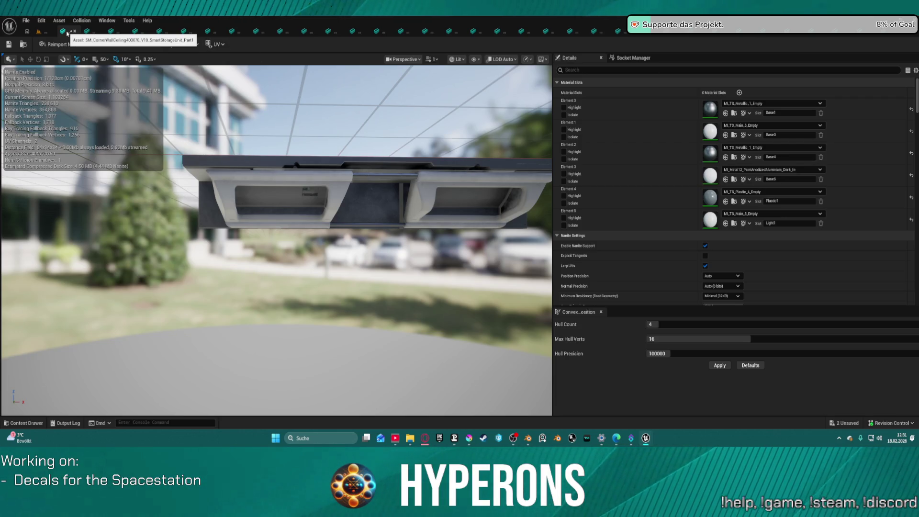
{"action": "left_click", "coordinate": [74, 31]}
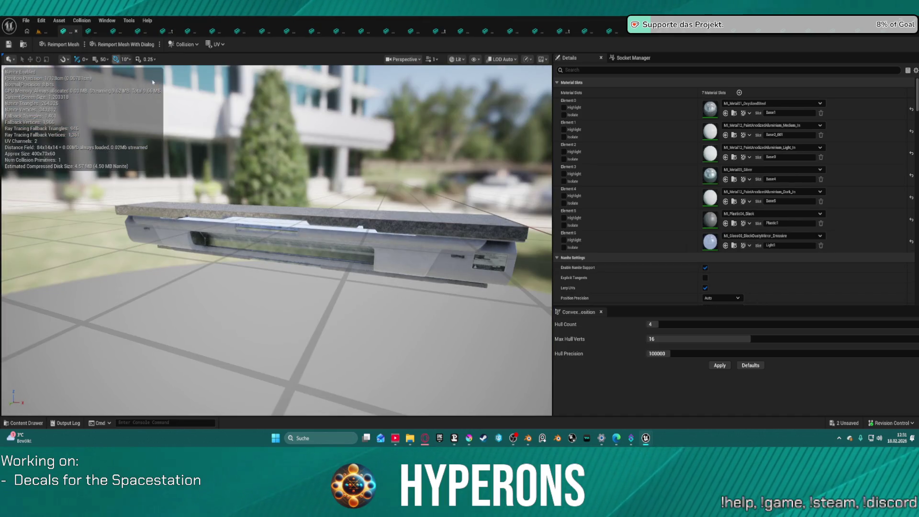
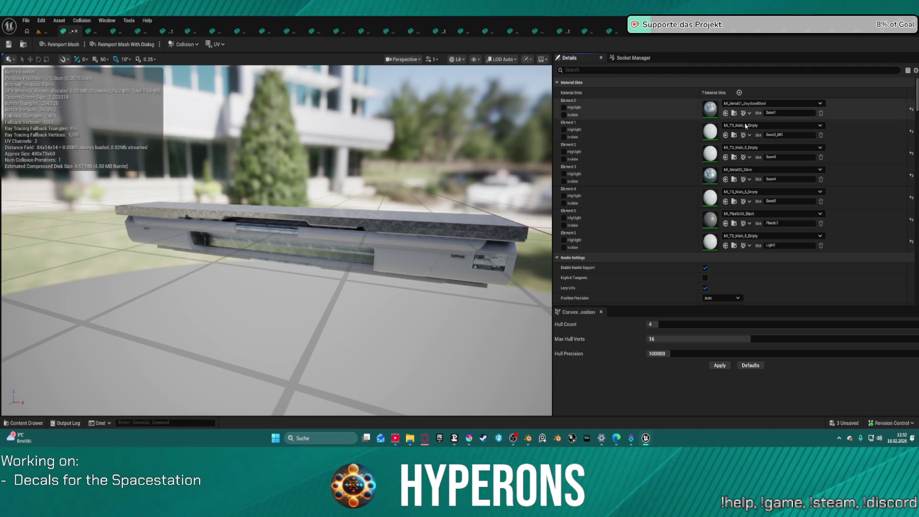
Step: Assign Metallic_1 to Elements 0 and 3 and Plastic_4 to Element 5 on the console mesh
{"action": "left_click", "coordinate": [725, 113]}
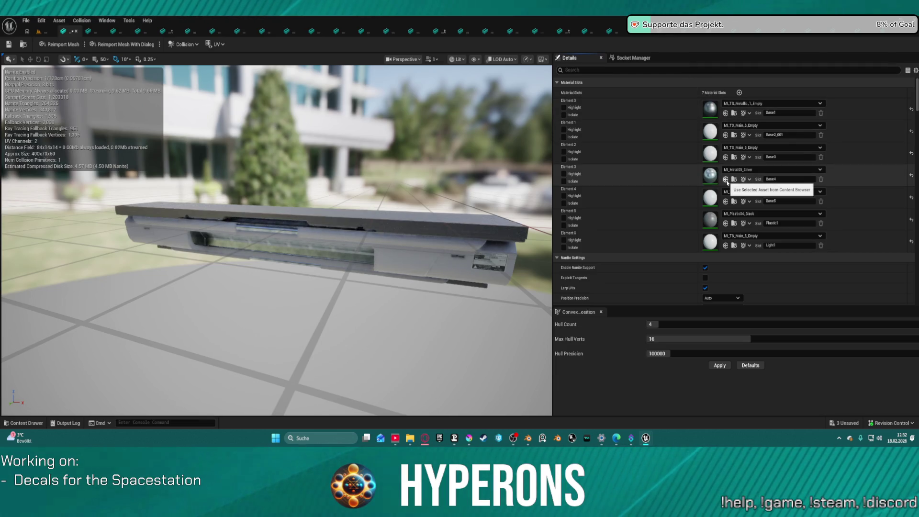
{"action": "left_click", "coordinate": [726, 180]}
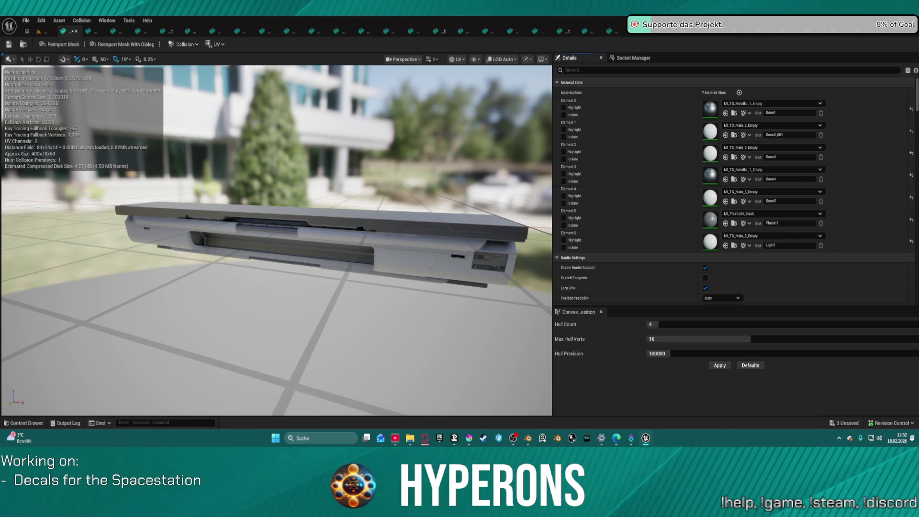
{"action": "left_click", "coordinate": [725, 224]}
Step: Inspect the console from a straight side view, then move on to the thin panel mesh
{"action": "scroll", "coordinate": [277, 240], "scroll_direction": "down", "scroll_amount": 2}
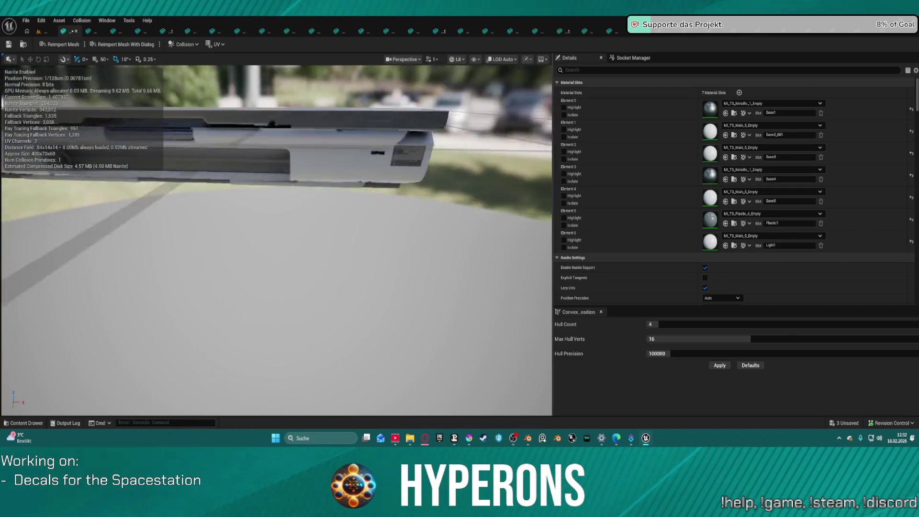
{"action": "scroll", "coordinate": [276, 239], "scroll_direction": "down", "scroll_amount": 3}
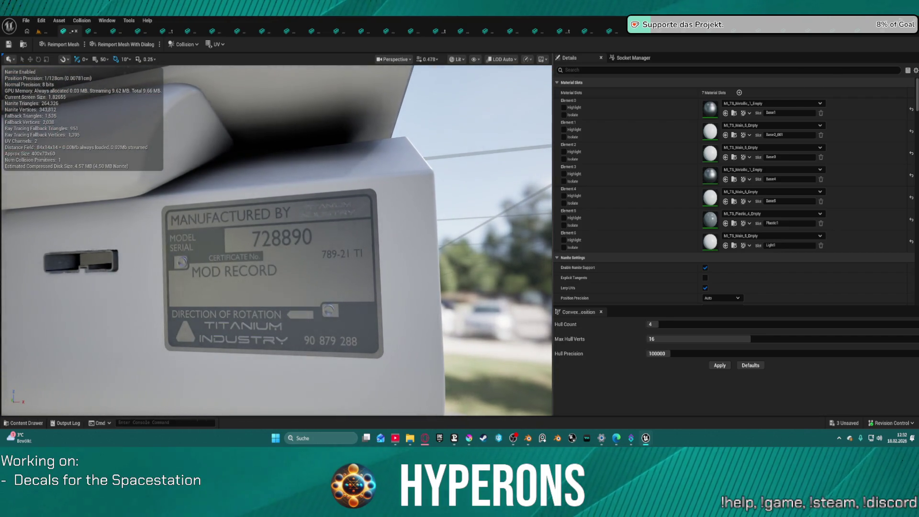
{"action": "scroll", "coordinate": [277, 239], "scroll_direction": "up", "scroll_amount": 4}
{"action": "left_click_drag", "start_coordinate": [277, 239], "coordinate": [208, 242]}
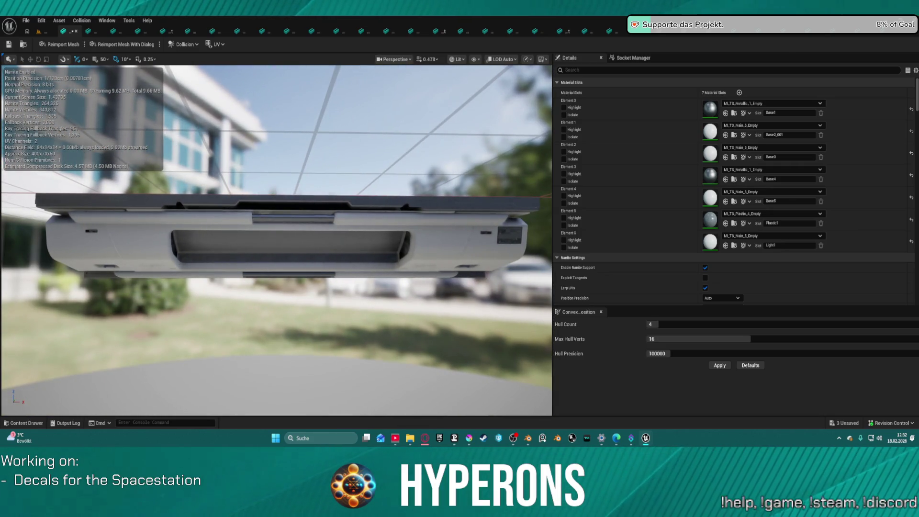
{"action": "left_click", "coordinate": [67, 31]}
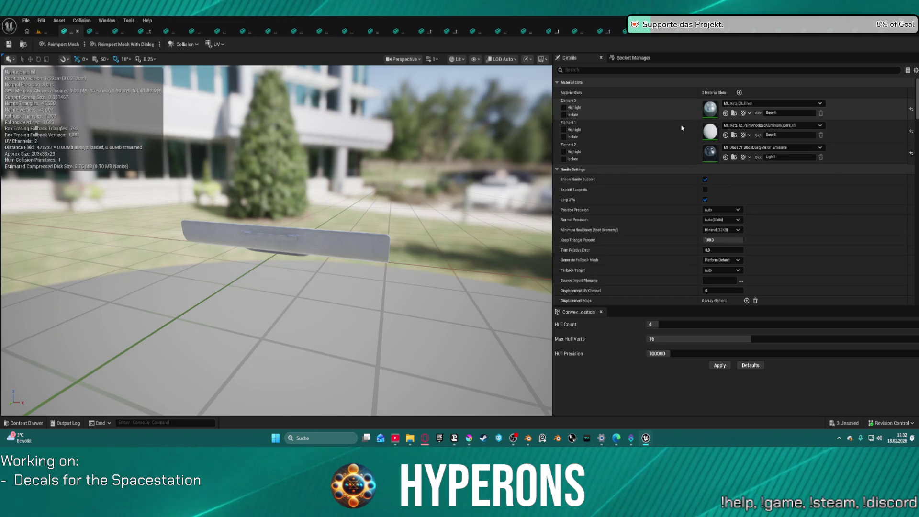
Step: Give the strip mesh Main_5 on Elements 1 and 2 and Metallic_1 on Element 0
{"action": "key", "text": "ctrl+z"}
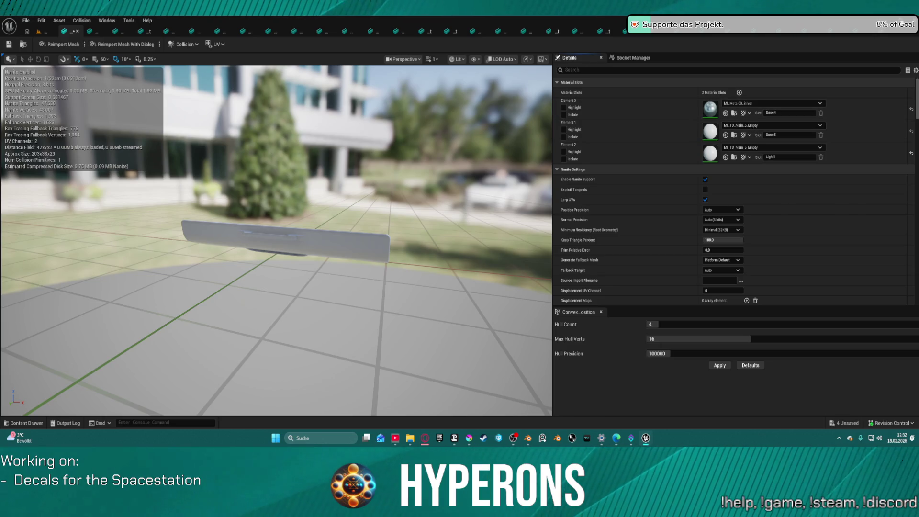
{"action": "left_click", "coordinate": [725, 113]}
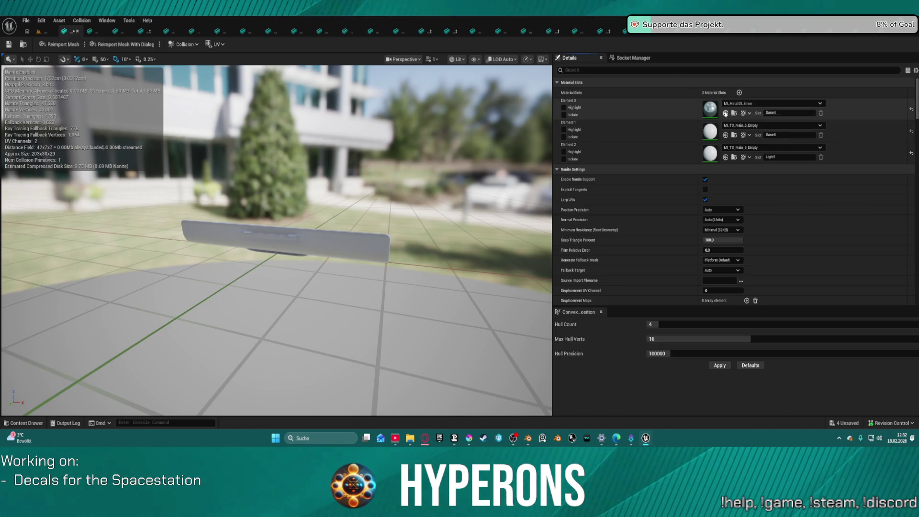
{"action": "left_click_drag", "start_coordinate": [463, 130], "coordinate": [419, 174]}
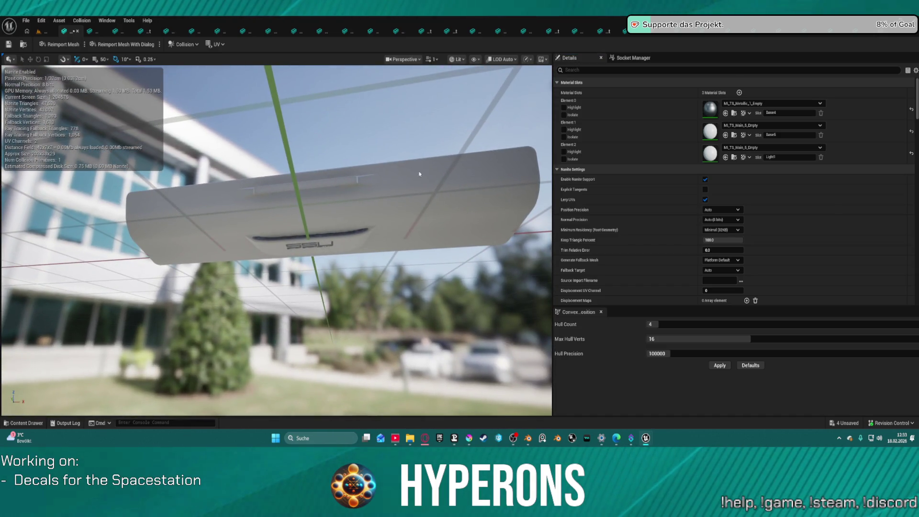
{"action": "left_click", "coordinate": [73, 31]}
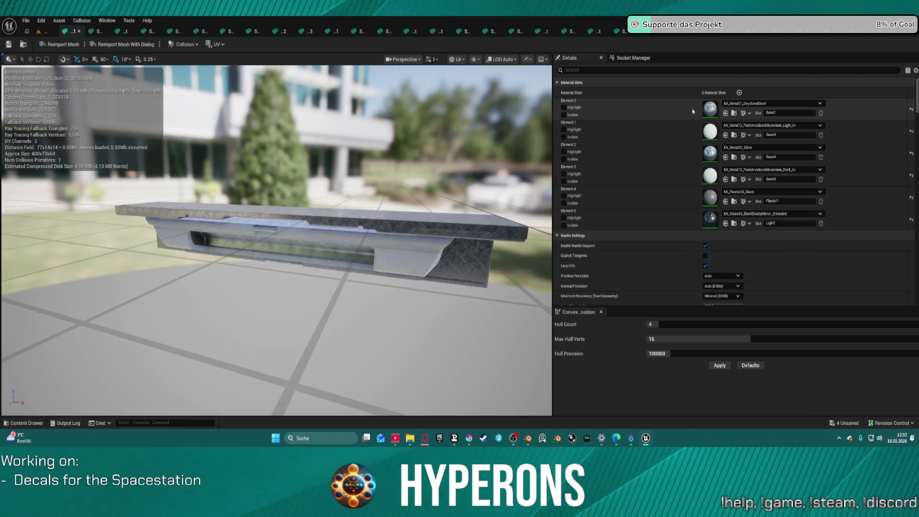
Step: Set Elements 3 and 5 to Main_5, replacing the glass, and Element 4 to Plastic_4
{"action": "left_click", "coordinate": [727, 159]}
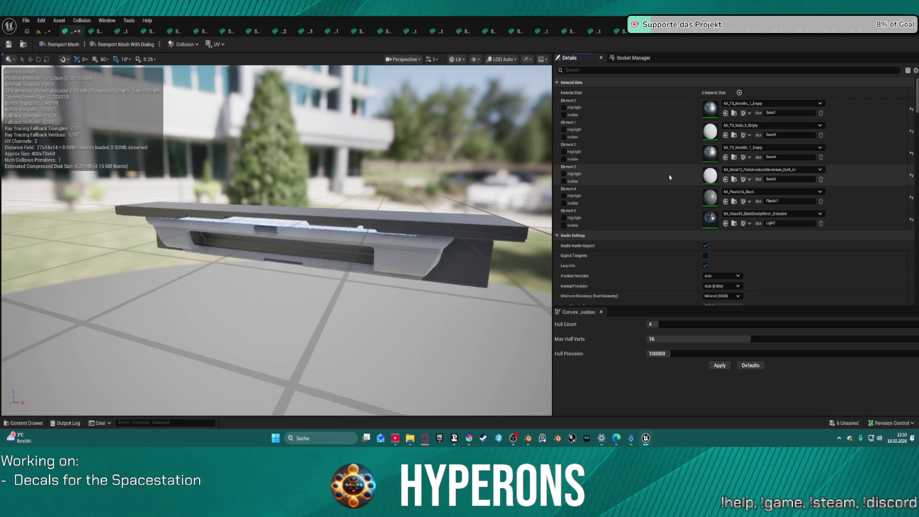
{"action": "key", "text": "ctrl+z"}
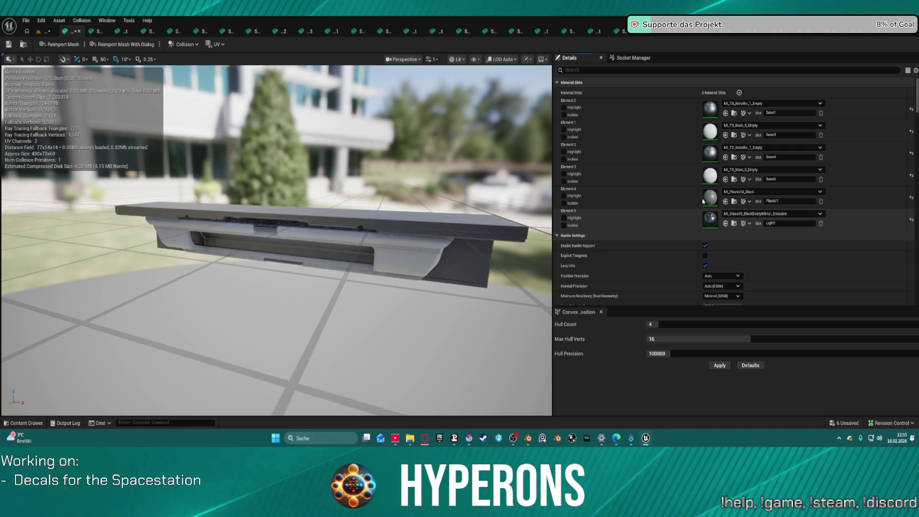
{"action": "key", "text": "ctrl+z"}
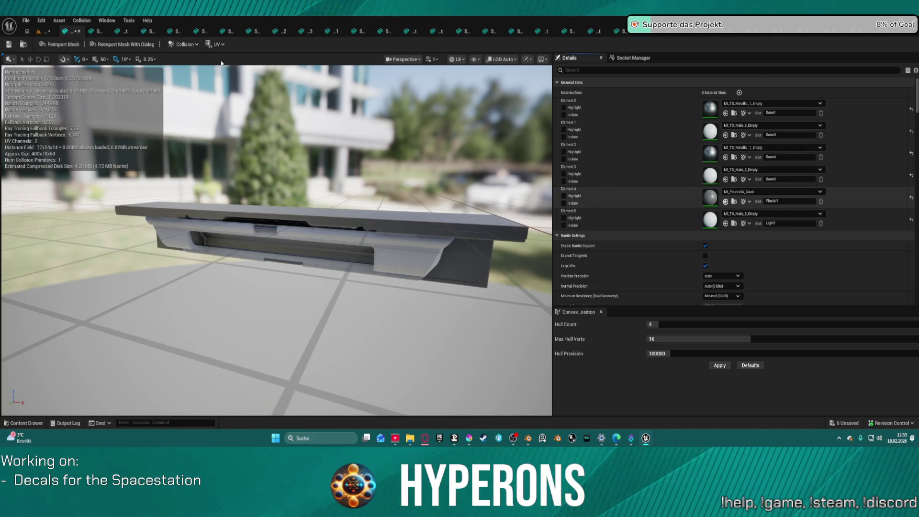
{"action": "key", "text": "ctrl+z"}
{"action": "left_click", "coordinate": [71, 31]}
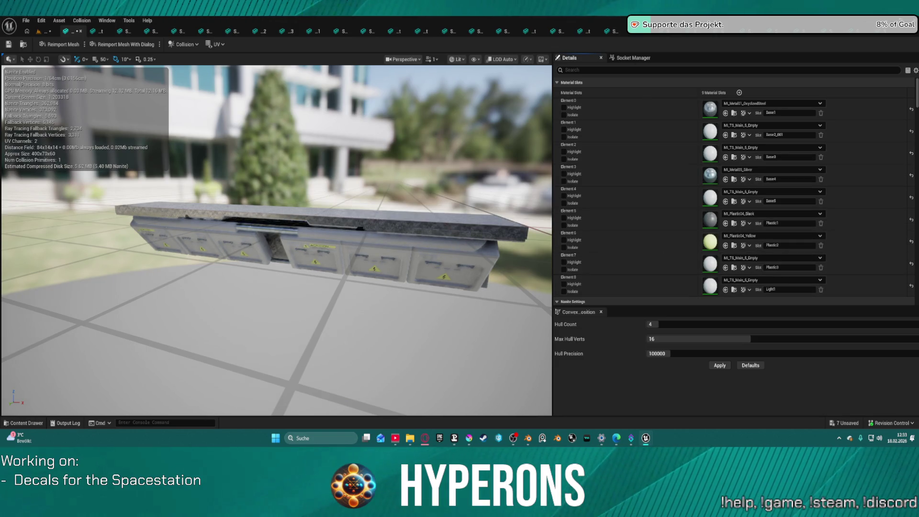
Step: Set Element 5 to Plastic_4, Element 6 to Details_2, and Elements 3 and 0 to Metallic_1
{"action": "left_click", "coordinate": [726, 223]}
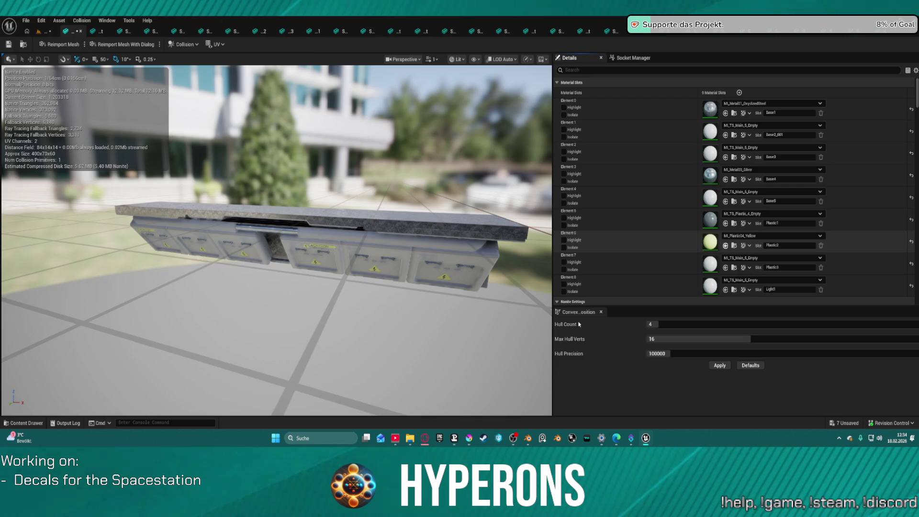
{"action": "left_click", "coordinate": [725, 245]}
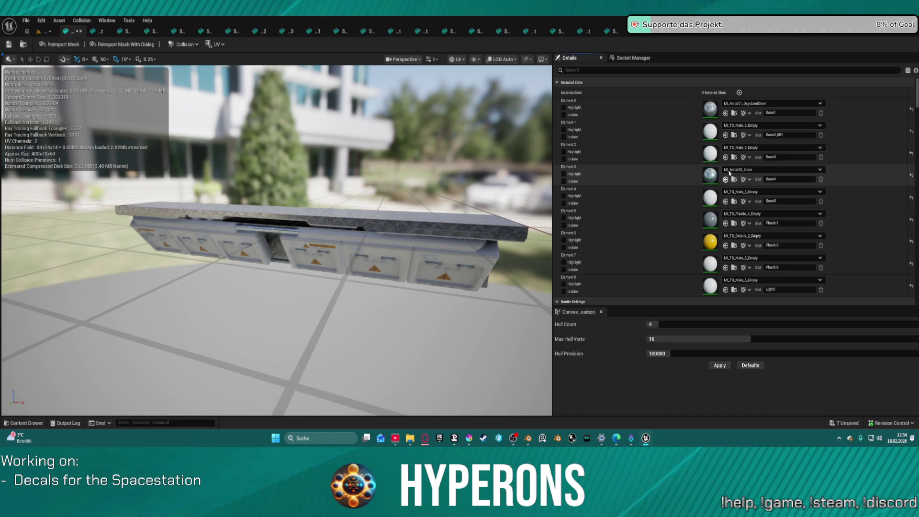
{"action": "key", "text": "ctrl+z"}
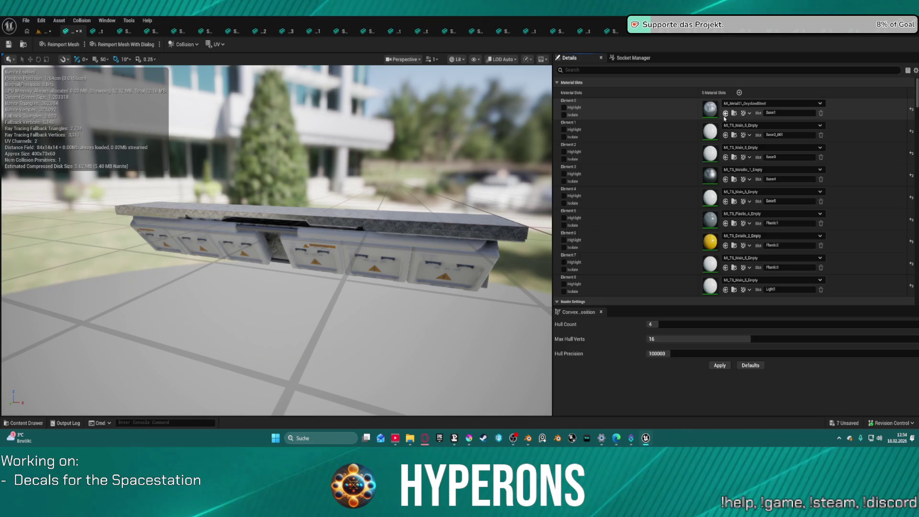
{"action": "key", "text": "ctrl+z"}
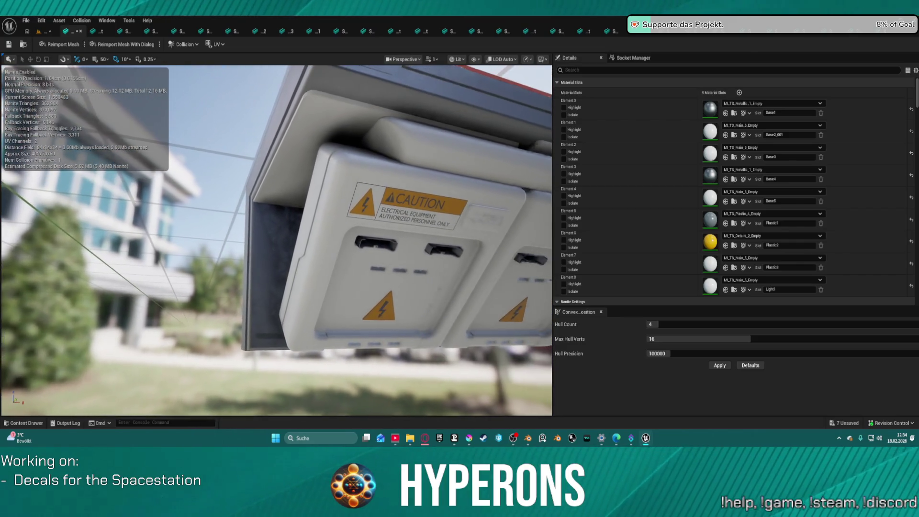
{"action": "left_click", "coordinate": [66, 30]}
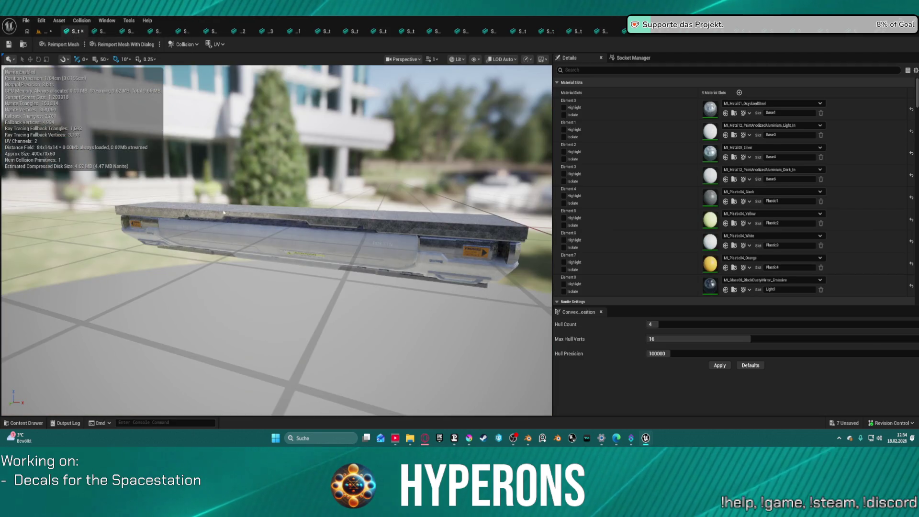
Step: Apply Metallic_1 to Elements 0 and 2 and Plastic_4 to Element 4 on the long panel mesh
{"action": "scroll", "coordinate": [681, 245], "scroll_direction": "down", "scroll_amount": 2}
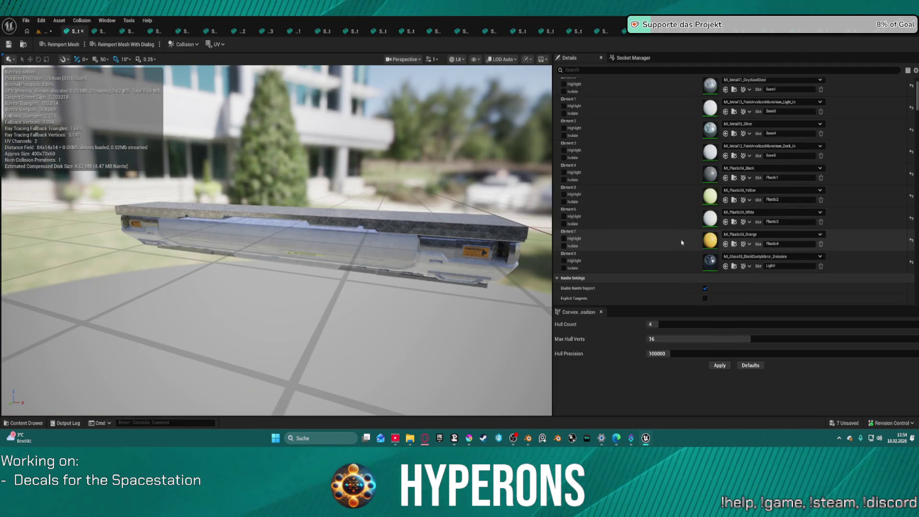
{"action": "scroll", "coordinate": [681, 244], "scroll_direction": "up", "scroll_amount": 2}
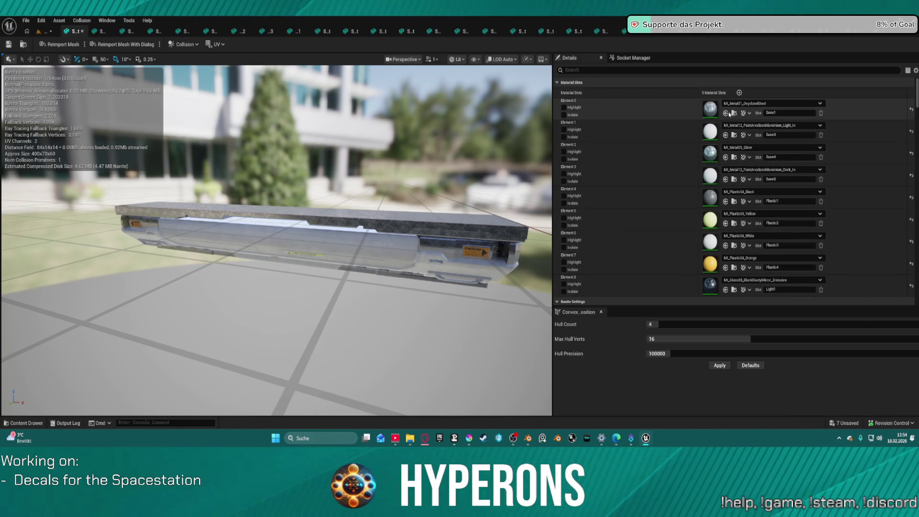
{"action": "left_click", "coordinate": [727, 158]}
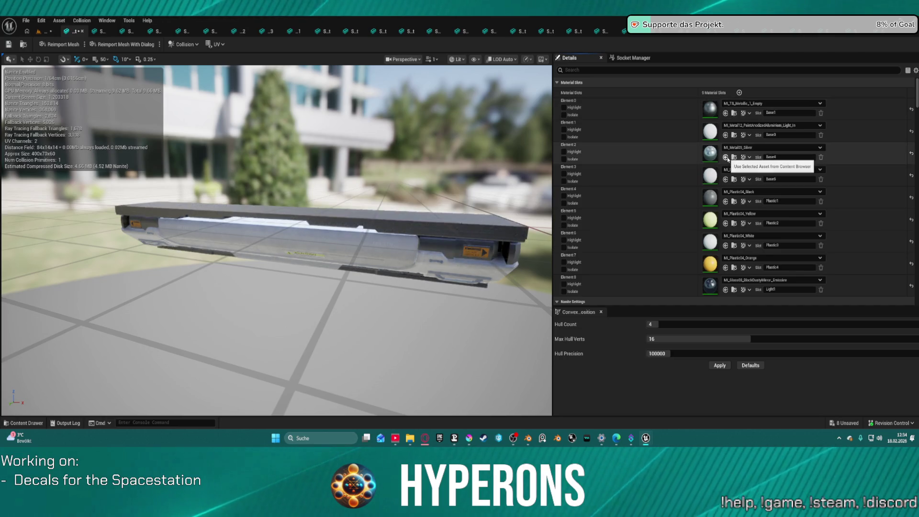
{"action": "left_click", "coordinate": [727, 158]}
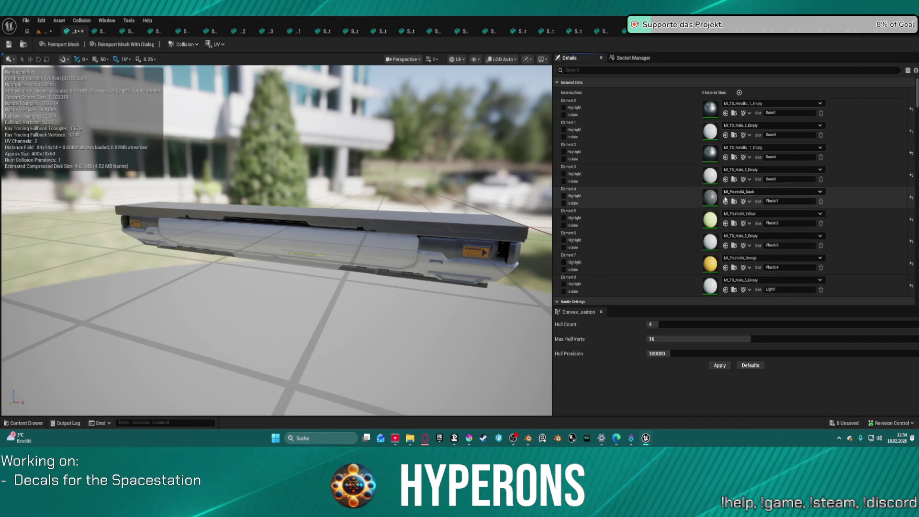
{"action": "left_click", "coordinate": [725, 201]}
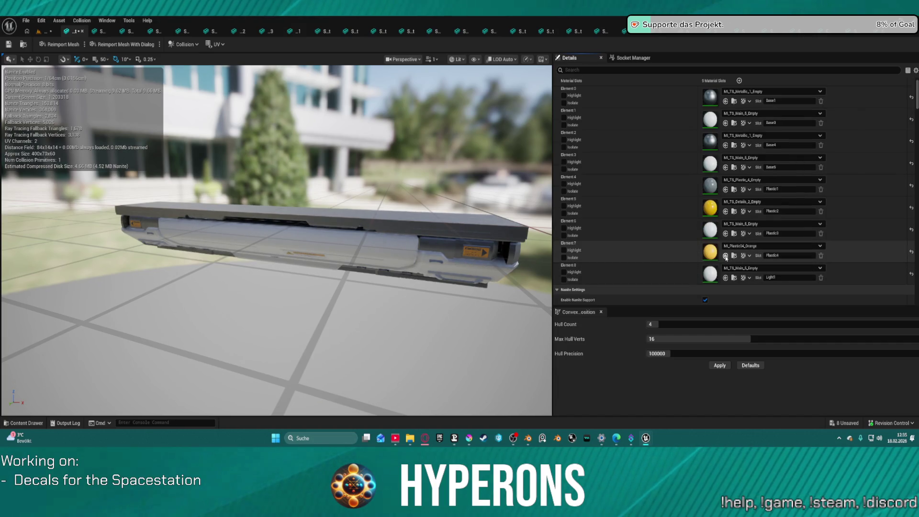
{"action": "left_click_drag", "start_coordinate": [539, 247], "coordinate": [420, 275]}
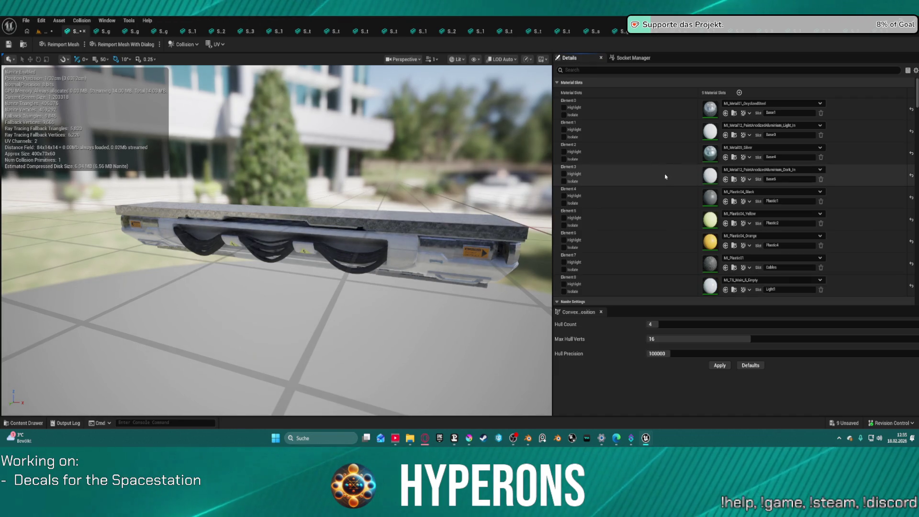
Step: Set Elements 1 and 3 to Main_5, Element 0 to Metallic_1, and reapply Plastic_4 to Element 4
{"action": "key", "text": "ctrl+z"}
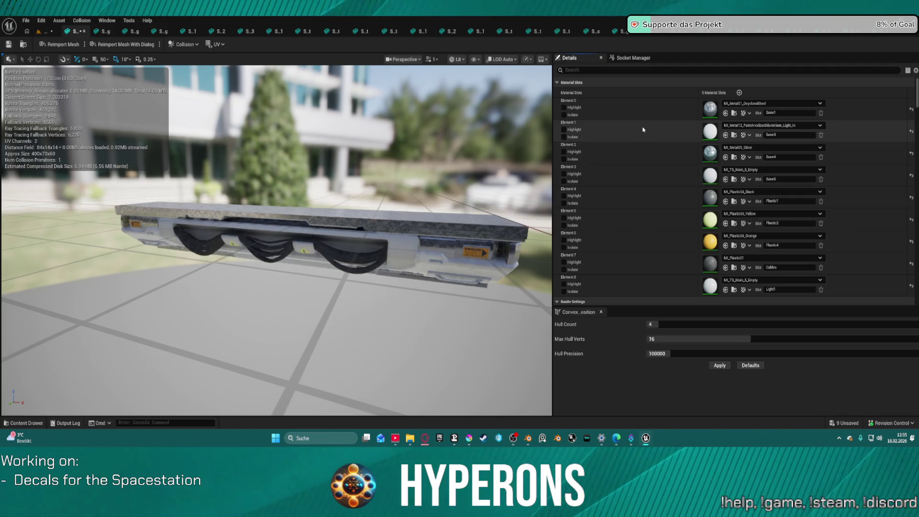
{"action": "left_click", "coordinate": [644, 138], "text": "shift"}
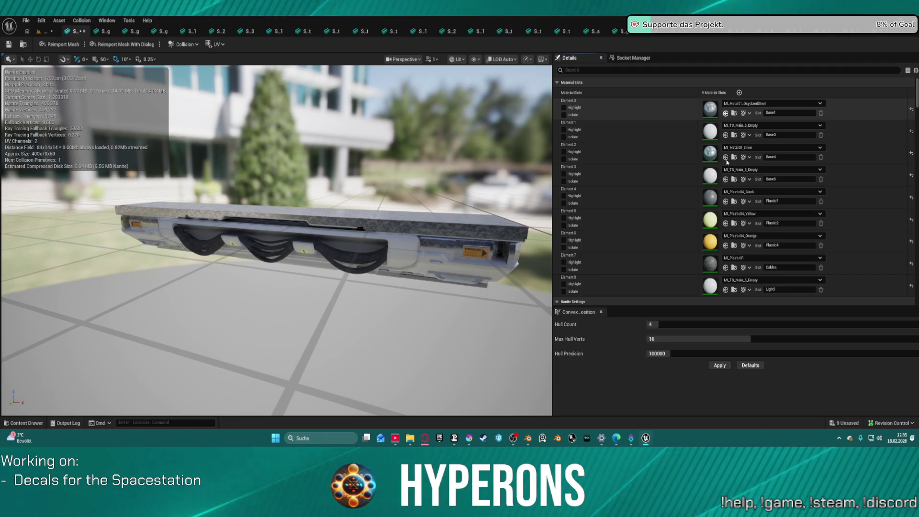
{"action": "key", "text": "ctrl+z"}
{"action": "key", "text": "ctrl+z"}
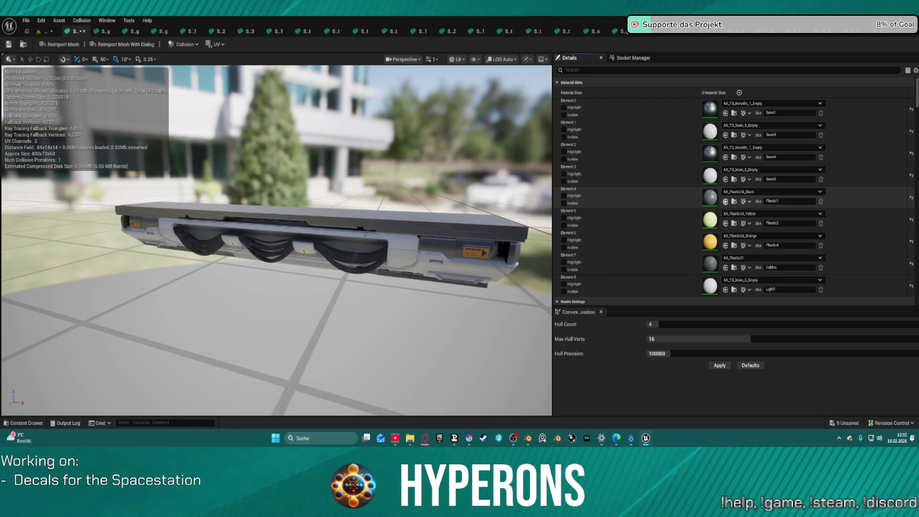
{"action": "key", "text": "ctrl+z"}
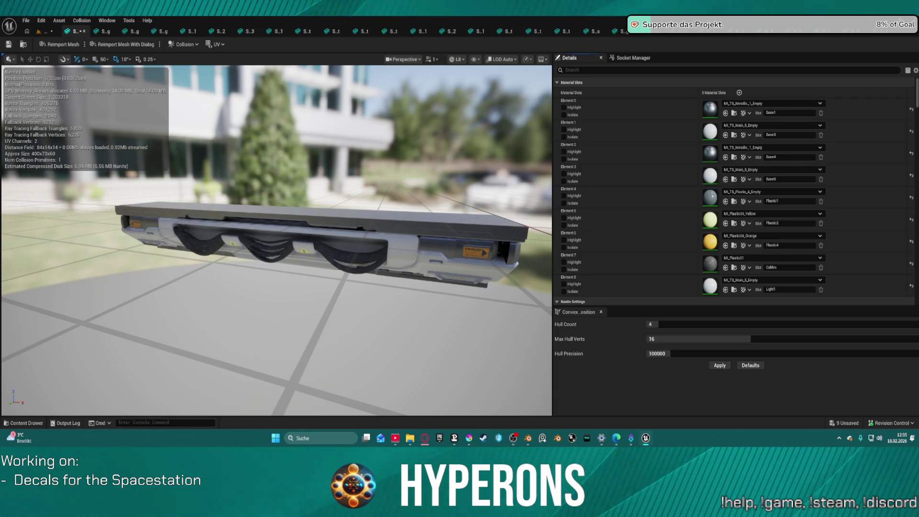
{"action": "key", "text": "alt+Tab"}
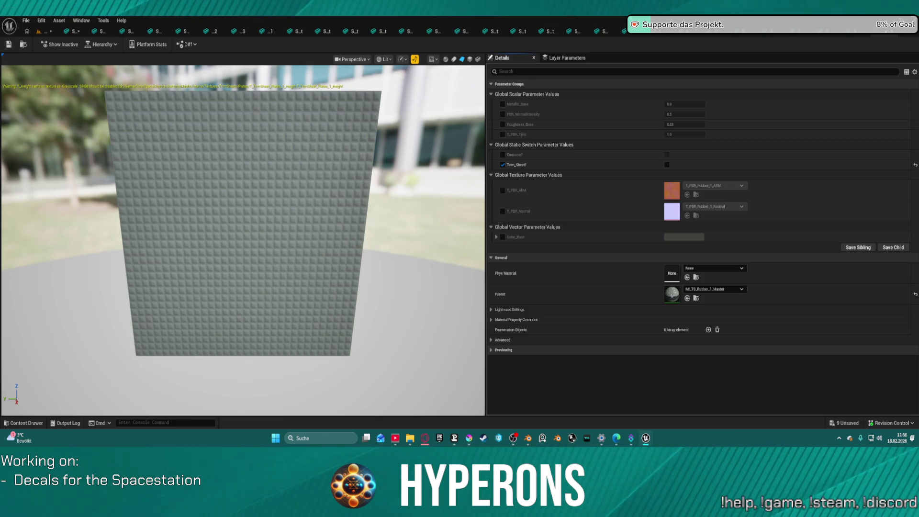
Step: Open Batch Rename for the five MI_TS_Plastic_4 instances: Beams, Connectors, Empty, Items and Plates
{"action": "left_click", "coordinate": [683, 330]}
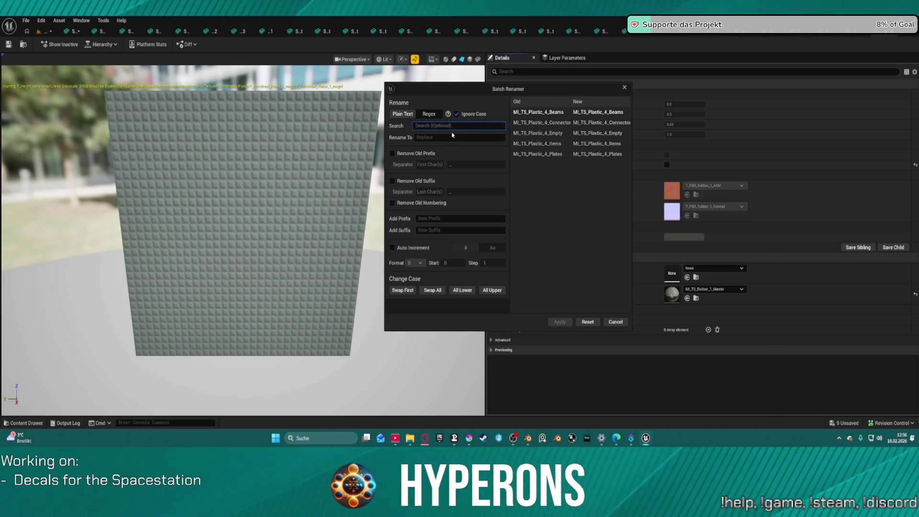
Step: Batch-rename Plastic_4 to Rubber_1 across the five instances, then return under the console's cables
{"action": "type", "text": "Plastic"}
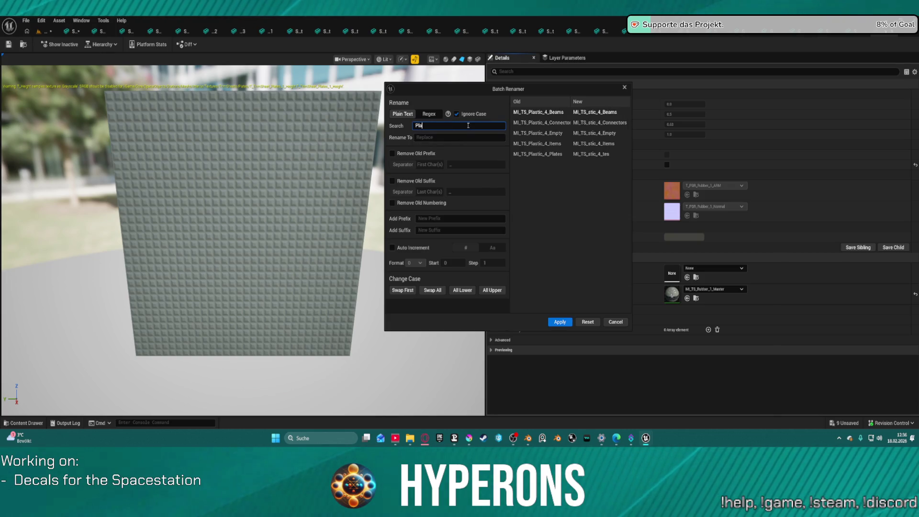
{"action": "key", "text": "Tab"}
{"action": "type", "text": "Ruber"}
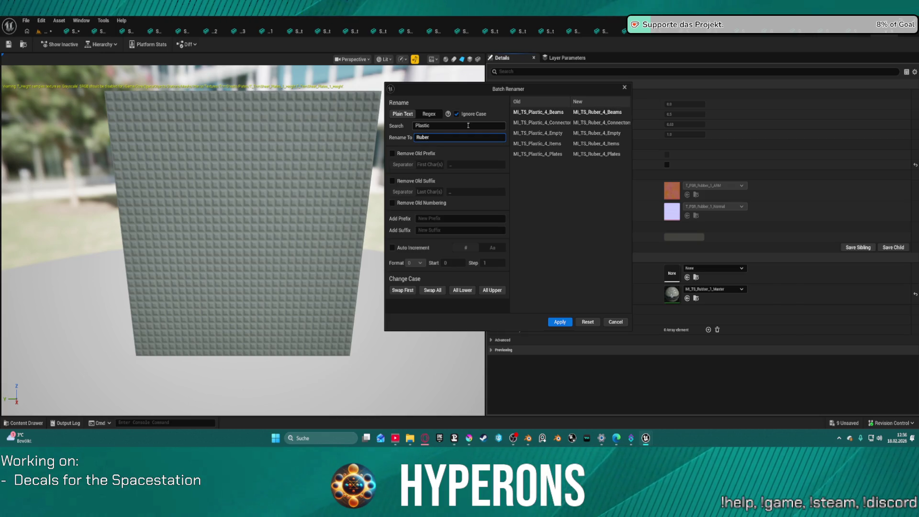
{"action": "key", "text": "BackSpace"}
{"action": "key", "text": "BackSpace"}
{"action": "type", "text": "ber"}
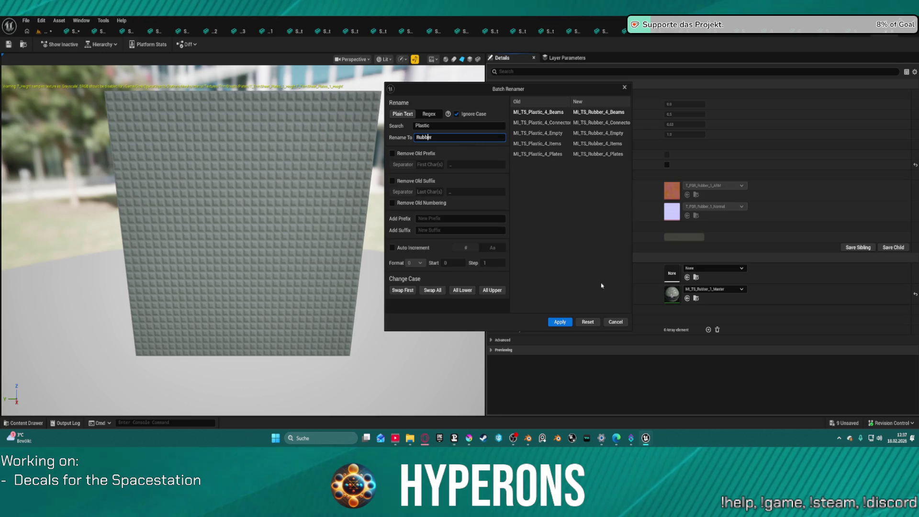
{"action": "left_click", "coordinate": [446, 128]}
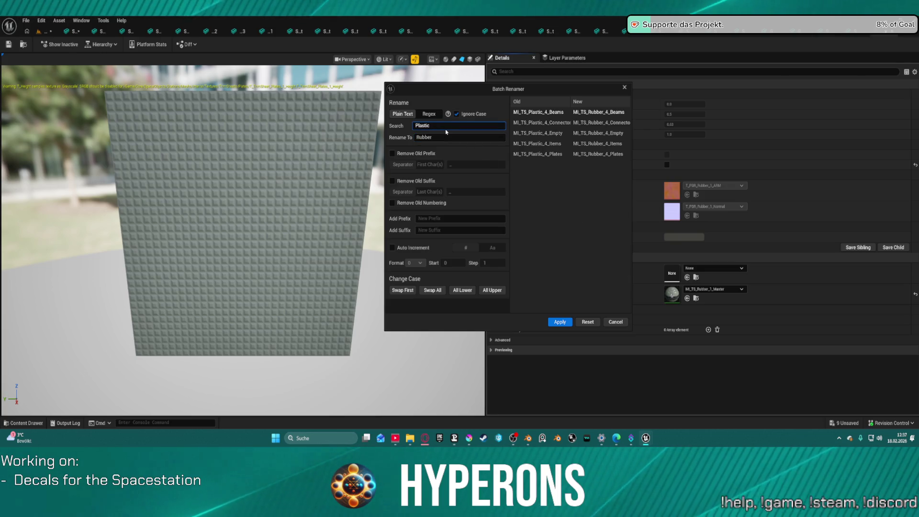
{"action": "type", "text": "_4"}
{"action": "left_click", "coordinate": [440, 138]}
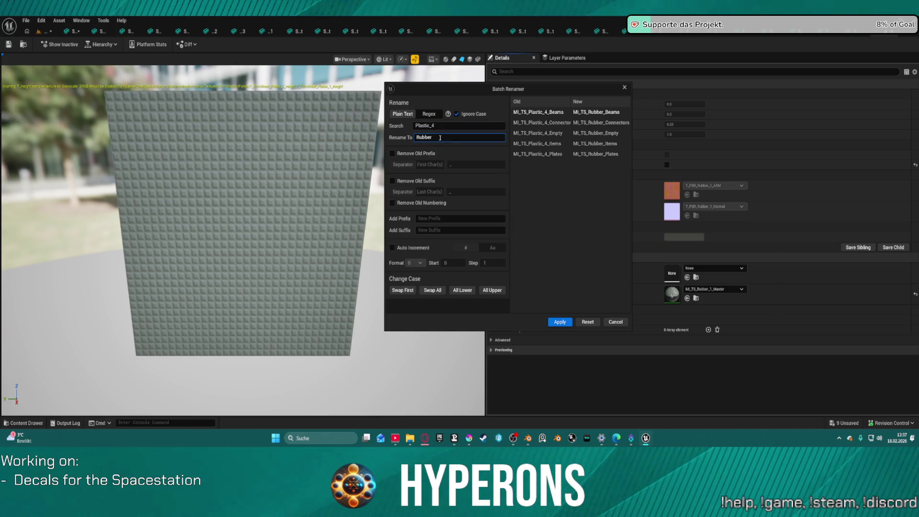
{"action": "type", "text": "_1"}
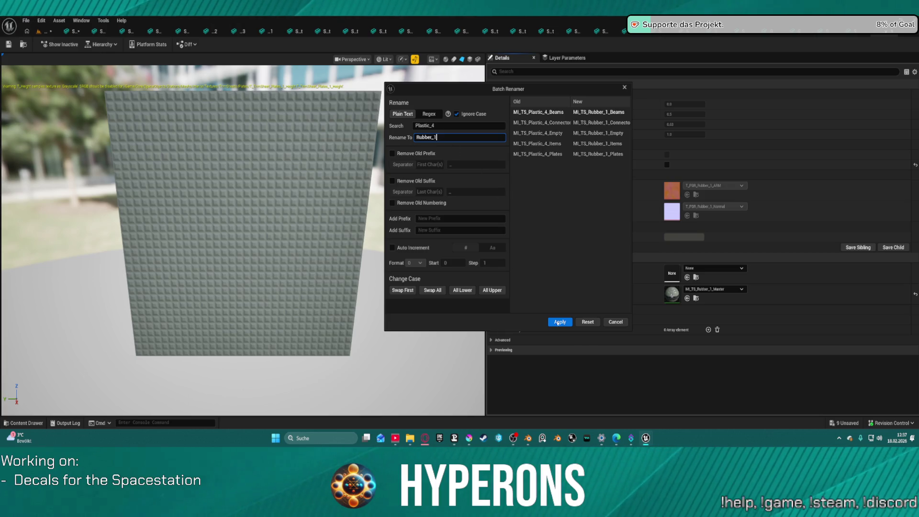
{"action": "left_click", "coordinate": [567, 322]}
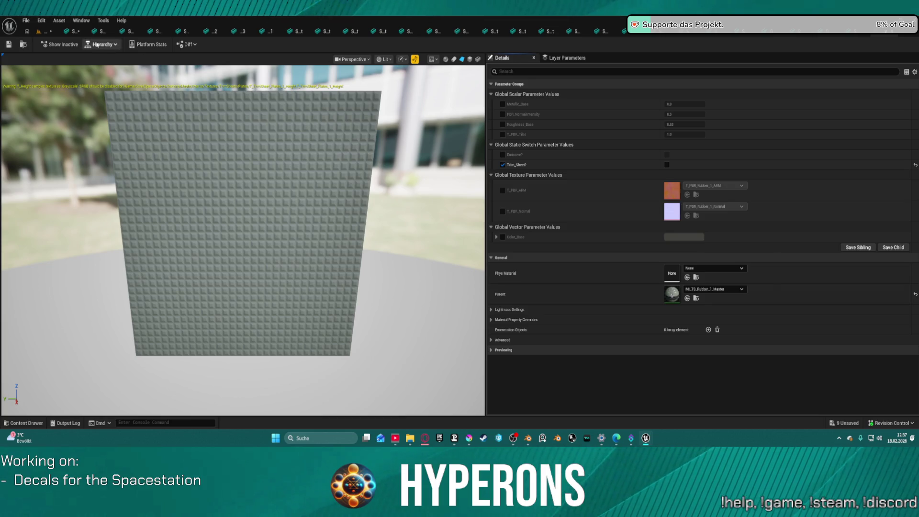
{"action": "left_click", "coordinate": [73, 31]}
{"action": "mouse_move", "coordinate": [315, 160]}
{"action": "left_mouse_down"}
{"action": "mouse_move", "coordinate": [315, 101]}
{"action": "mouse_move", "coordinate": [315, 129]}
{"action": "left_mouse_up"}
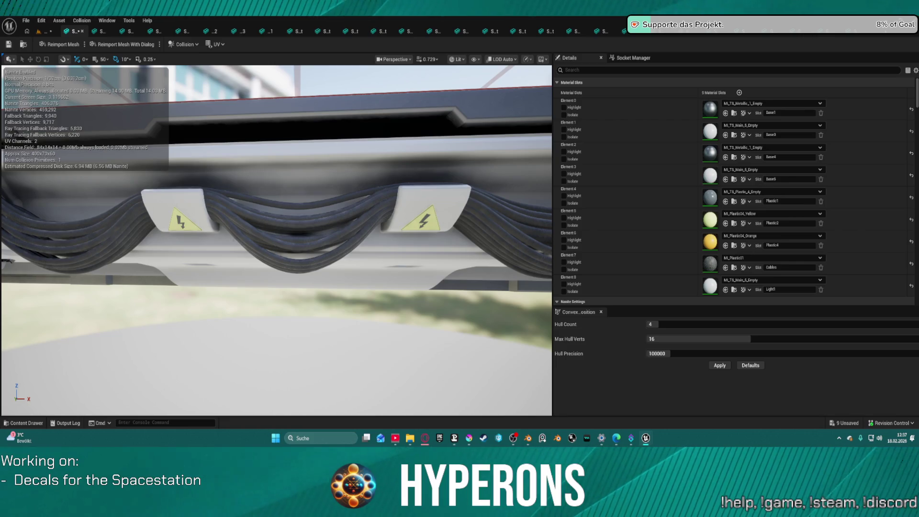
Step: Assign MI_TS_Rubber_1_Empty to the Cables slot (Element 7) and check the renamed rubber instances
{"action": "left_click", "coordinate": [726, 268]}
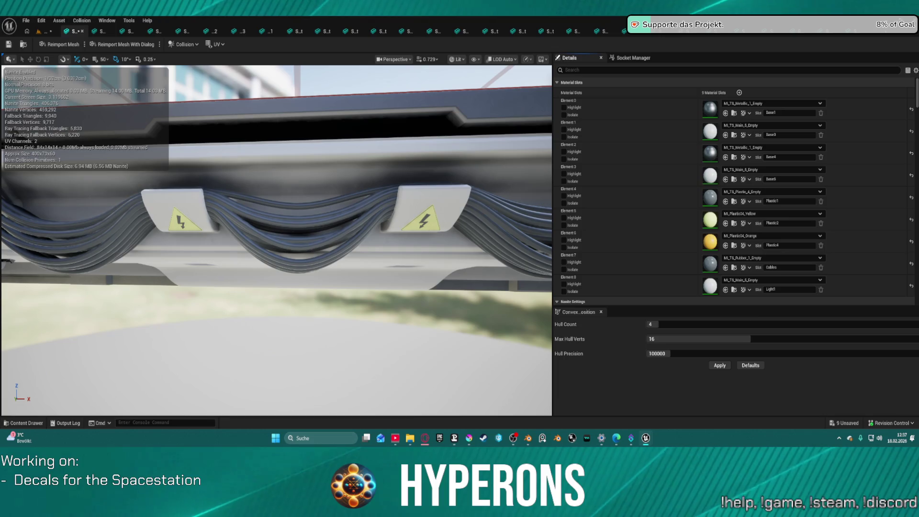
{"action": "left_click", "coordinate": [844, 29]}
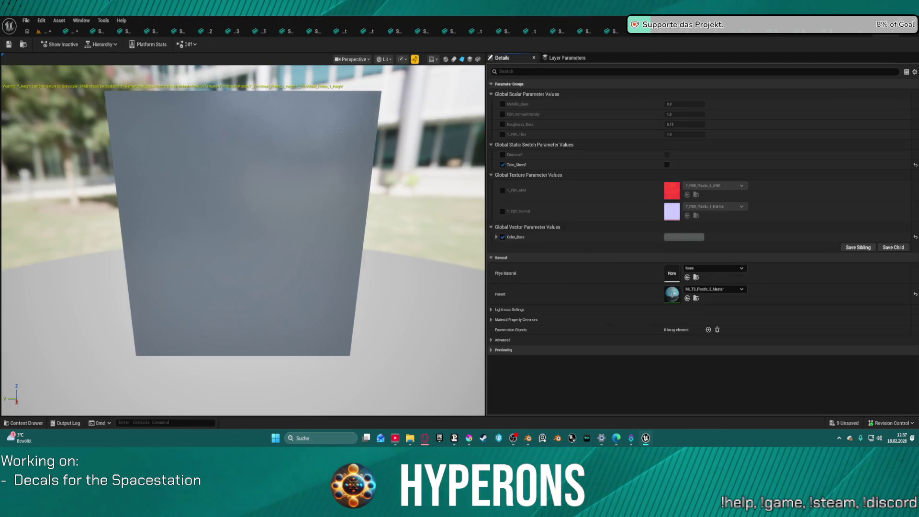
{"action": "left_click", "coordinate": [843, 30]}
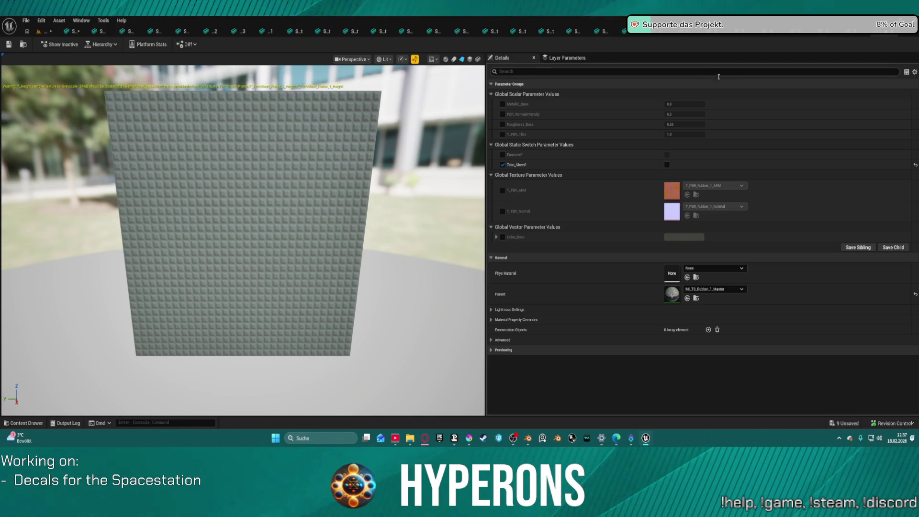
{"action": "left_click", "coordinate": [876, 31]}
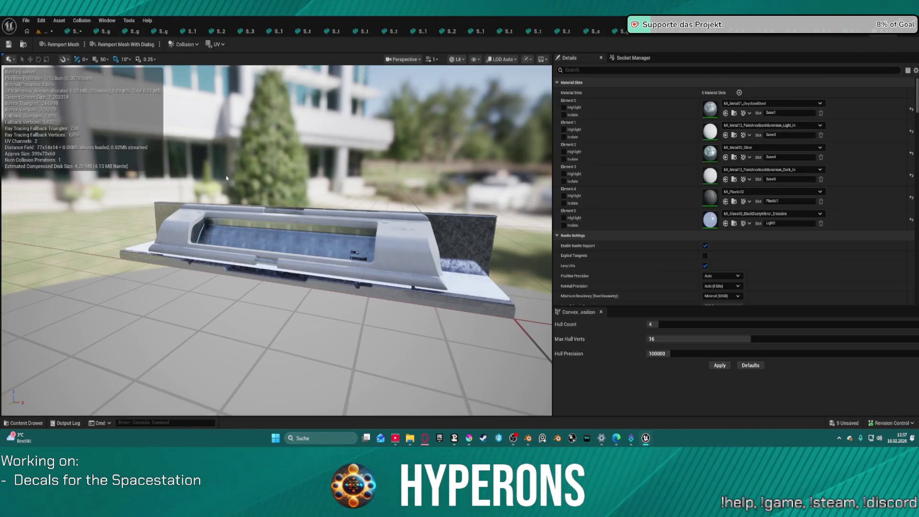
Step: Return to the cable-lined console mesh to view its rubber-textured cables
{"action": "left_click", "coordinate": [74, 32]}
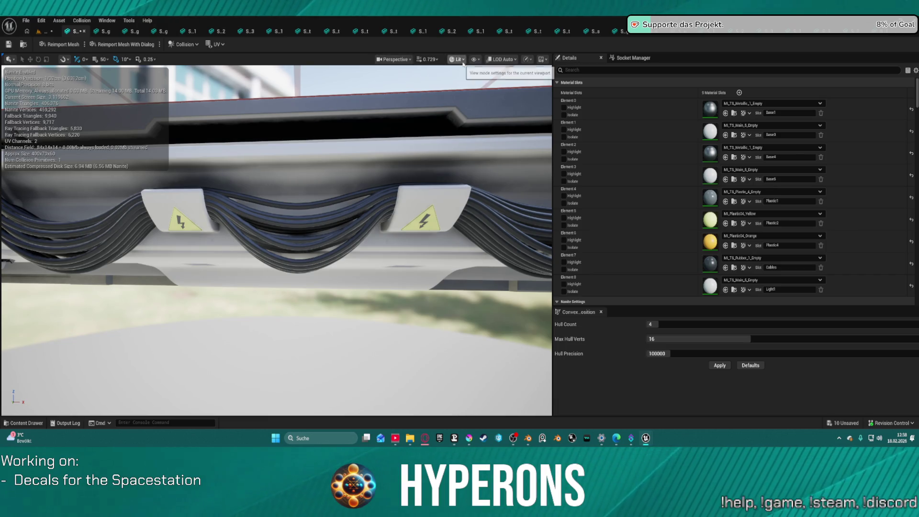
Step: Undo the last T_PBR_Tiles edit so the console cables get their rubber trim material back
{"action": "mouse_move", "coordinate": [431, 192]}
{"action": "left_mouse_down"}
{"action": "mouse_move", "coordinate": [311, 117]}
{"action": "mouse_move", "coordinate": [432, 205]}
{"action": "left_mouse_up"}
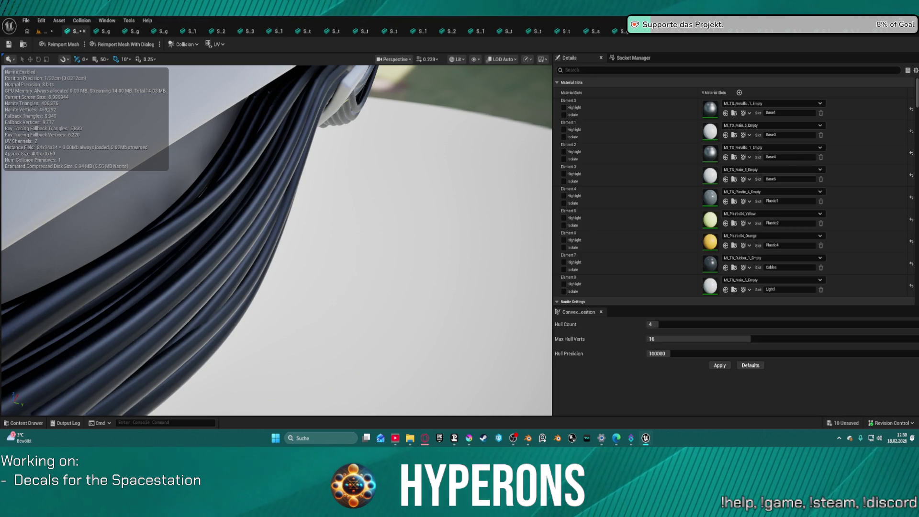
{"action": "key", "text": "ctrl+z"}
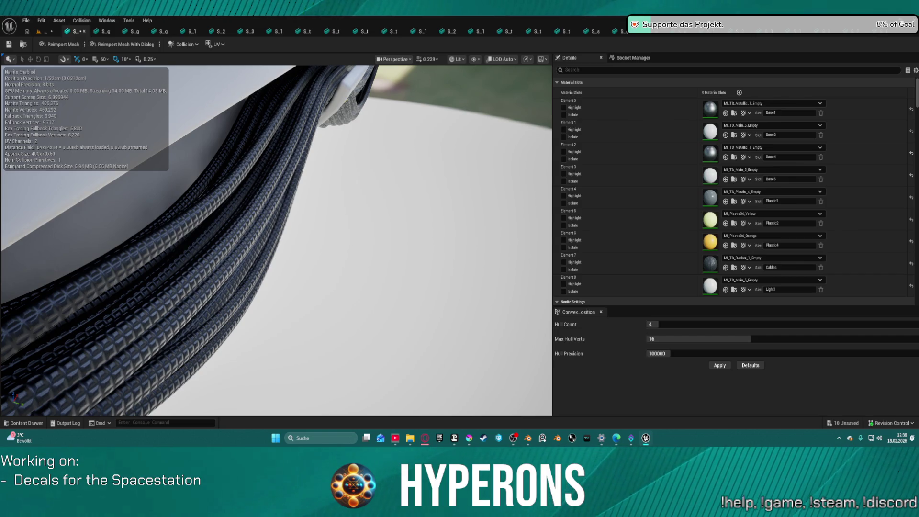
{"action": "left_click_drag", "start_coordinate": [276, 239], "coordinate": [156, 265]}
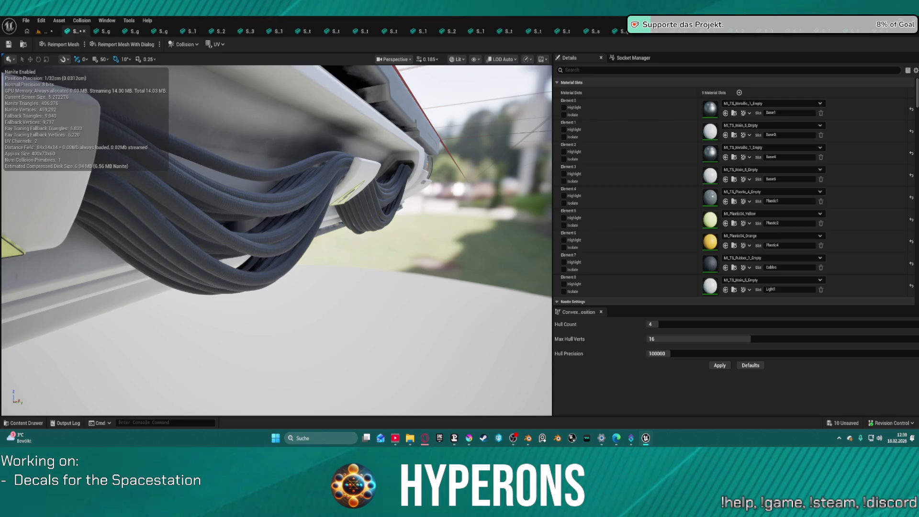
{"action": "scroll", "coordinate": [276, 239], "scroll_direction": "up", "scroll_amount": 5}
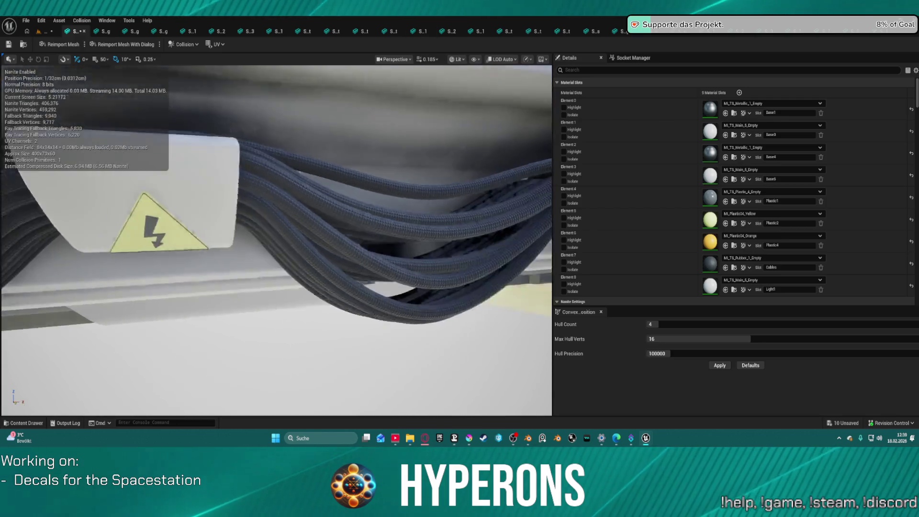
{"action": "scroll", "coordinate": [277, 239], "scroll_direction": "down", "scroll_amount": 5}
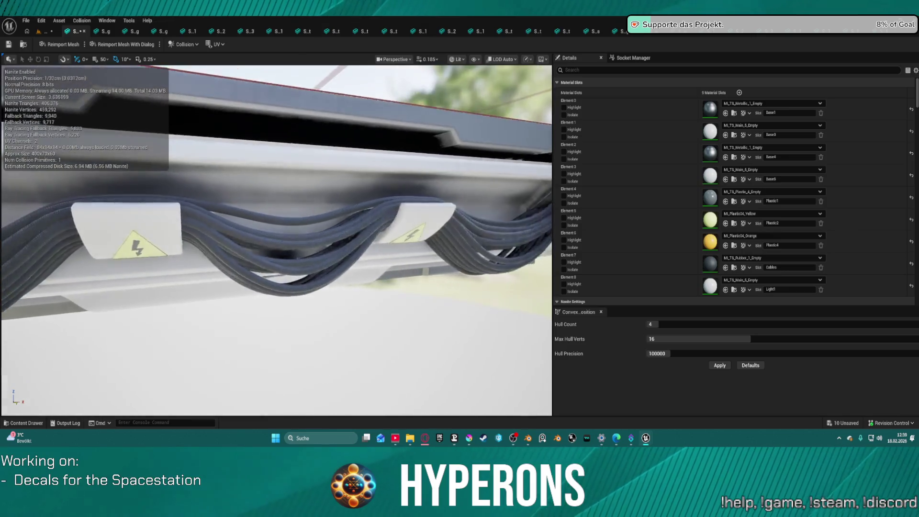
{"action": "scroll", "coordinate": [276, 239], "scroll_direction": "up", "scroll_amount": 3}
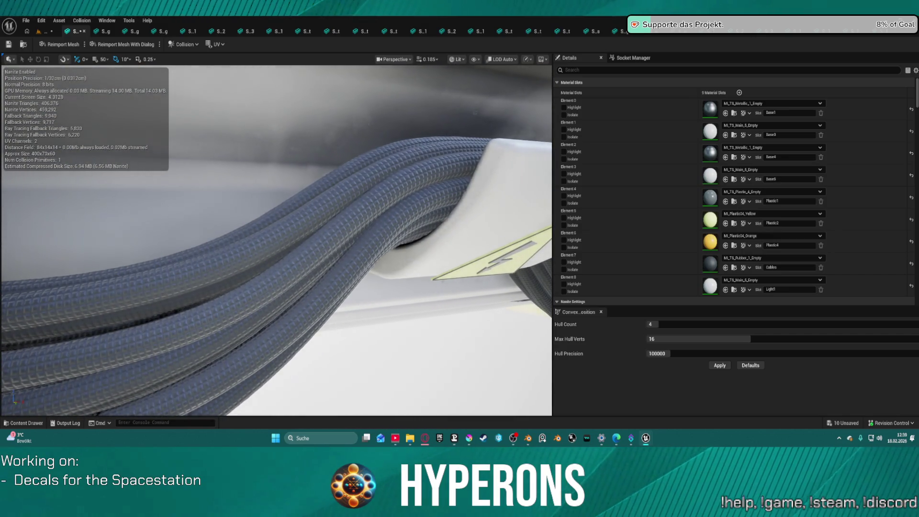
{"action": "scroll", "coordinate": [277, 239], "scroll_direction": "up", "scroll_amount": 2}
{"action": "left_click_drag", "start_coordinate": [277, 240], "coordinate": [284, 239]}
{"action": "mouse_move", "coordinate": [424, 172]}
{"action": "left_mouse_down"}
{"action": "mouse_move", "coordinate": [400, 210]}
{"action": "mouse_move", "coordinate": [349, 254]}
{"action": "mouse_move", "coordinate": [335, 225]}
{"action": "left_mouse_up"}
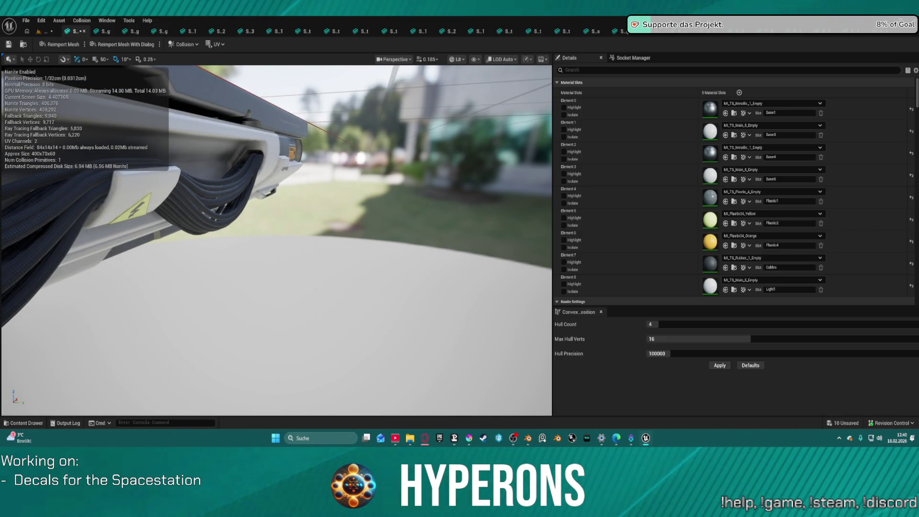
{"action": "left_click_drag", "start_coordinate": [335, 225], "coordinate": [316, 203]}
{"action": "left_click_drag", "start_coordinate": [420, 119], "coordinate": [420, 119]}
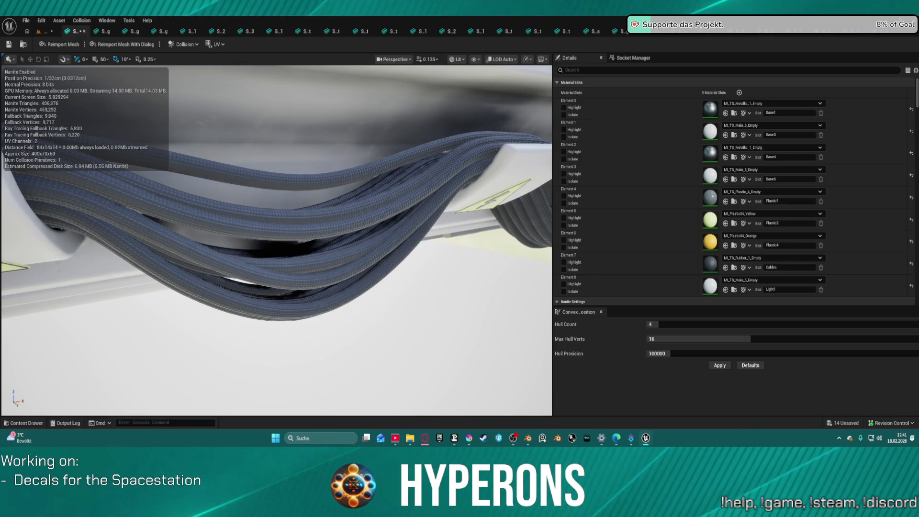
Step: Save all changes and assign MI_TS_Details_2_Empty to Elements 5 and 6
{"action": "key", "text": "ctrl+shift+s"}
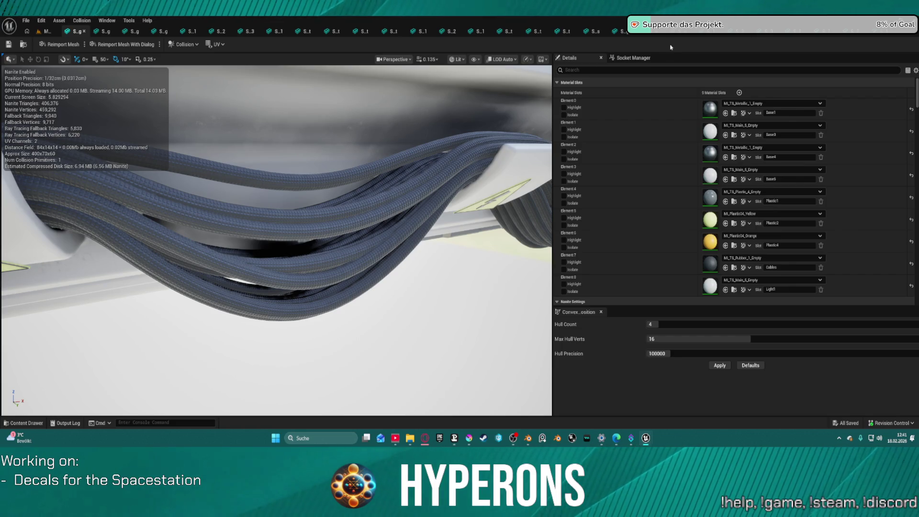
{"action": "left_click", "coordinate": [726, 224]}
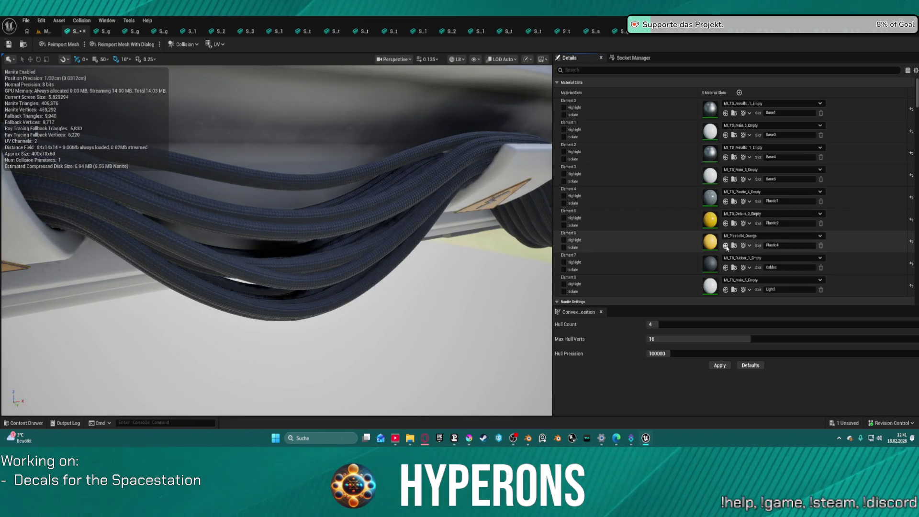
{"action": "left_click", "coordinate": [726, 246]}
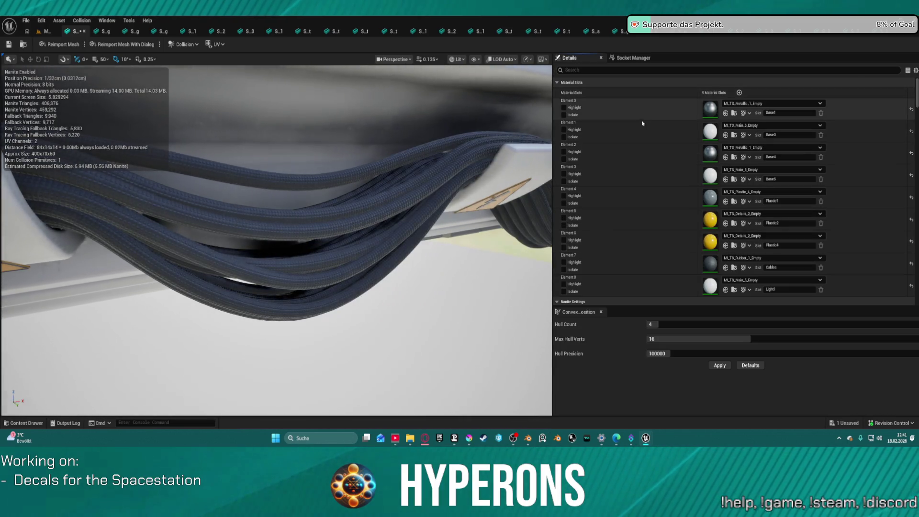
Step: Frame the whole console mesh and look down on it before returning to the level
{"action": "key", "text": "f"}
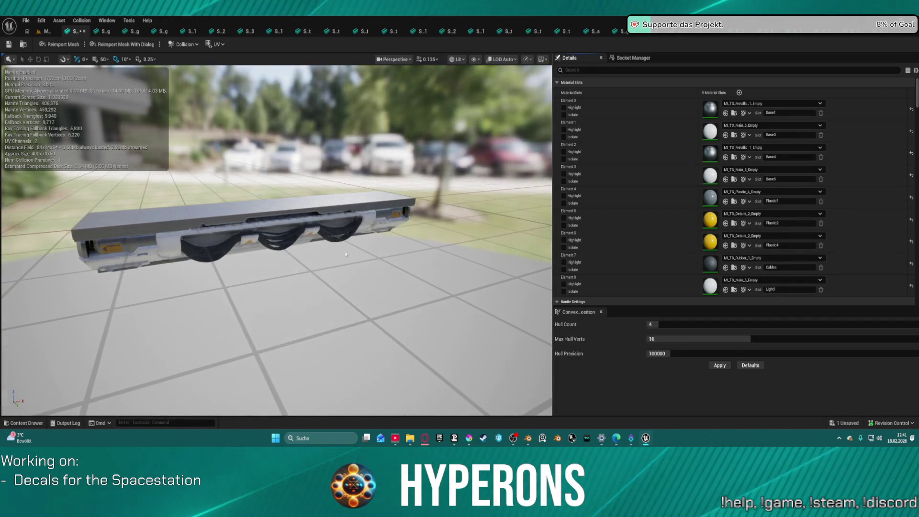
{"action": "mouse_move", "coordinate": [277, 240]}
{"action": "left_mouse_down"}
{"action": "mouse_move", "coordinate": [283, 297]}
{"action": "mouse_move", "coordinate": [282, 235]}
{"action": "mouse_move", "coordinate": [294, 225]}
{"action": "left_mouse_up"}
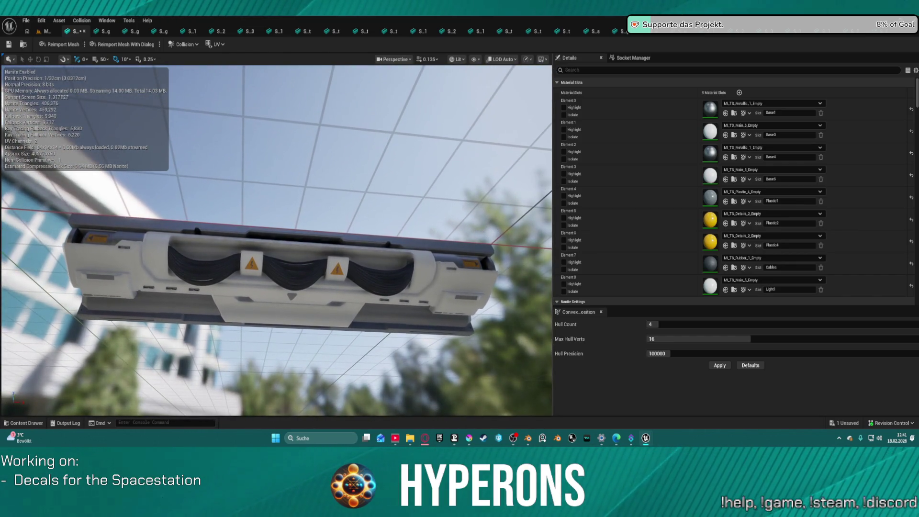
{"action": "left_click", "coordinate": [47, 31]}
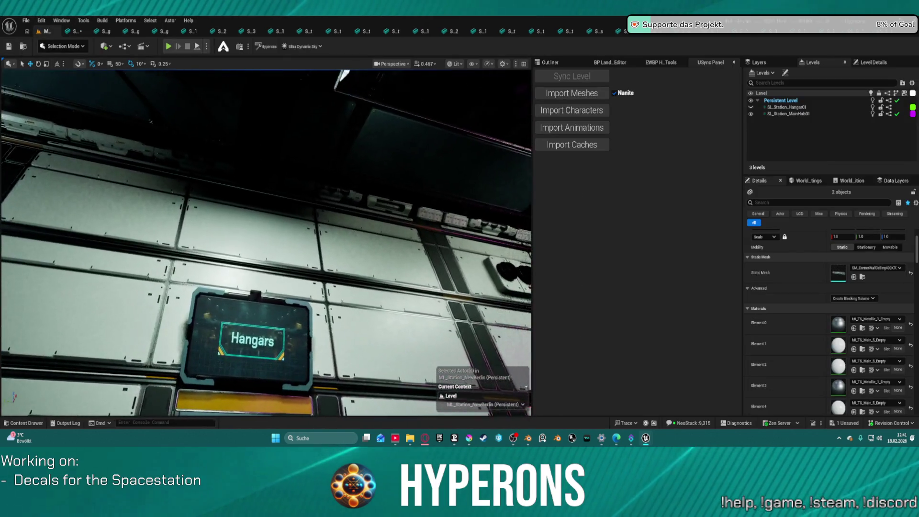
Step: Fly around the station interior to inspect the wall vents and re-textured strip consoles
{"action": "mouse_move", "coordinate": [294, 225]}
{"action": "left_mouse_down"}
{"action": "mouse_move", "coordinate": [354, 217]}
{"action": "mouse_move", "coordinate": [323, 223]}
{"action": "mouse_move", "coordinate": [333, 202]}
{"action": "mouse_move", "coordinate": [311, 204]}
{"action": "left_mouse_up"}
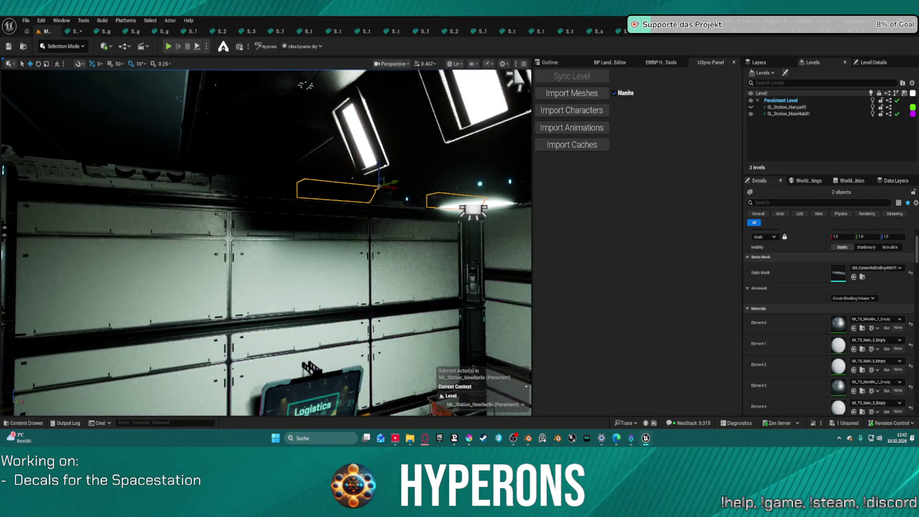
{"action": "mouse_move", "coordinate": [311, 204]}
{"action": "left_mouse_down"}
{"action": "mouse_move", "coordinate": [278, 215]}
{"action": "mouse_move", "coordinate": [271, 202]}
{"action": "left_mouse_up"}
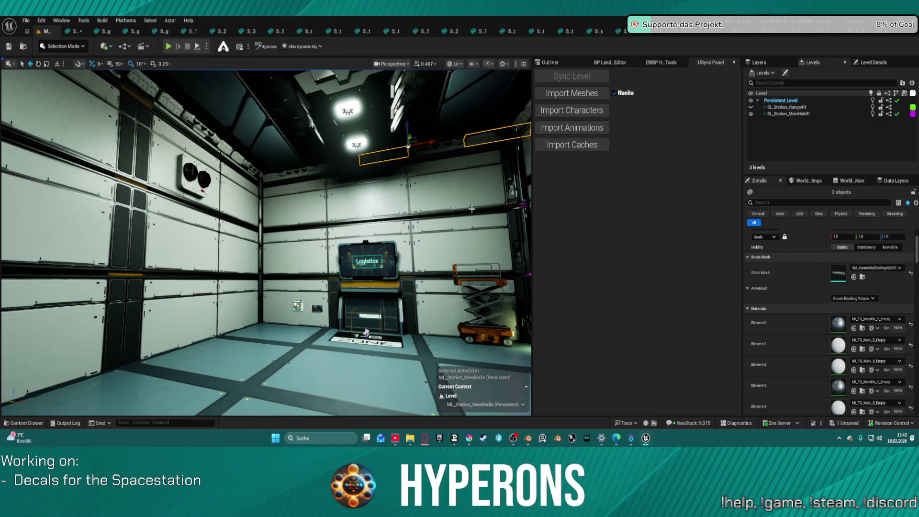
{"action": "left_click", "coordinate": [69, 32]}
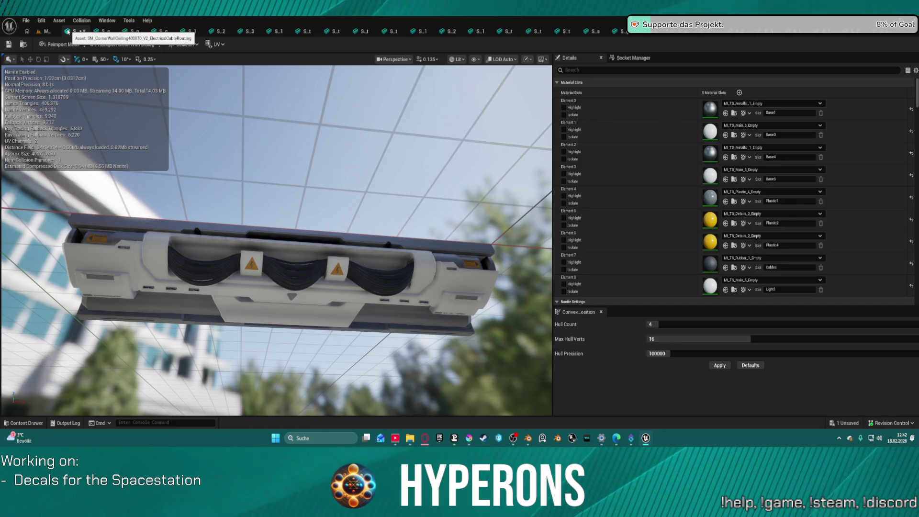
Step: Close the previous mesh, save all, and set Elements 0 and 2 to MI_TS_Metallic_1_Empty
{"action": "left_click", "coordinate": [84, 31]}
{"action": "key", "text": "ctrl+s"}
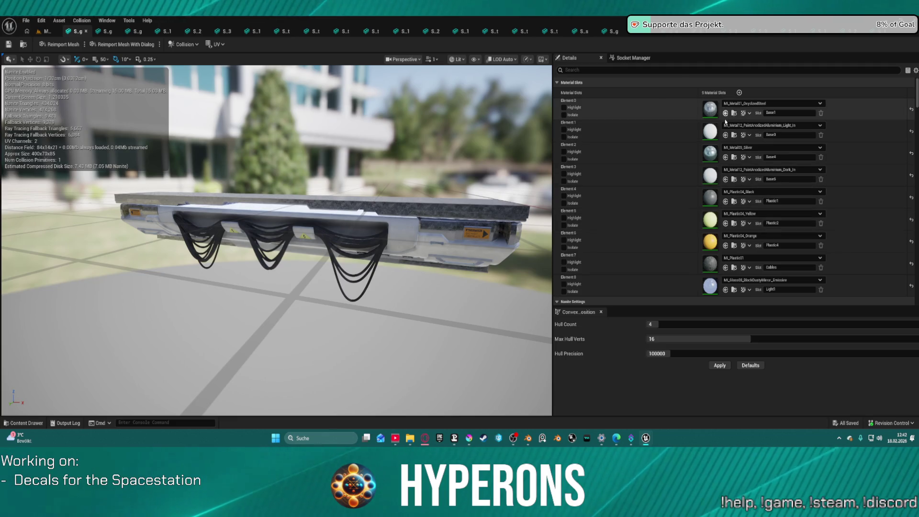
{"action": "left_click", "coordinate": [726, 157]}
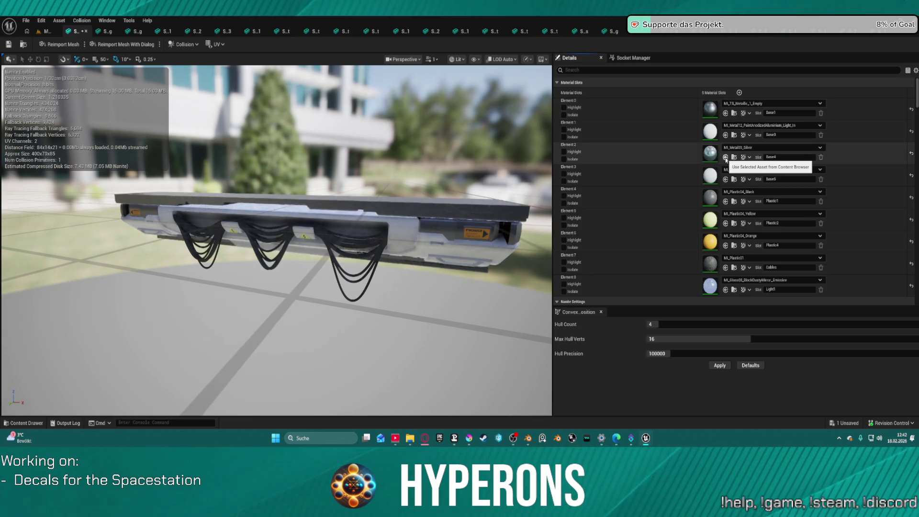
{"action": "left_click", "coordinate": [725, 158]}
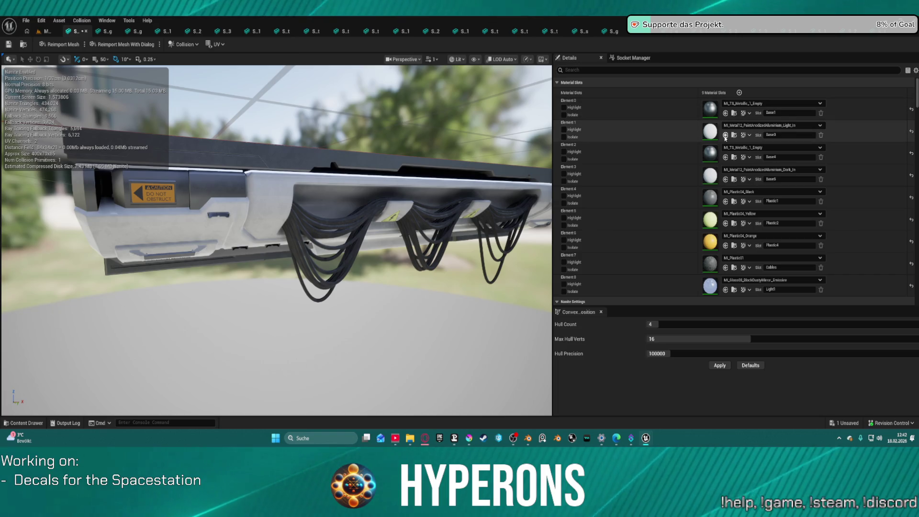
Step: Paste MI_TS_Main_5_Empty onto Elements 1, 3 and 8
{"action": "key", "text": "ctrl+v"}
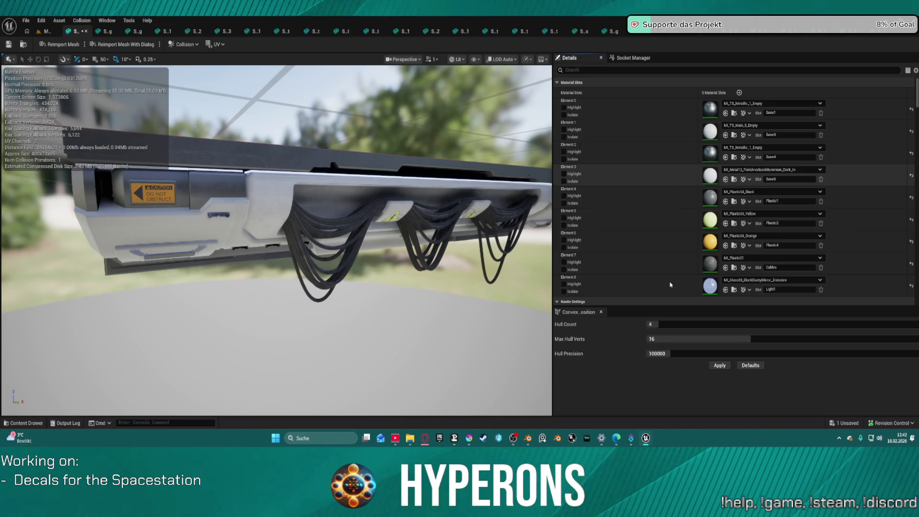
{"action": "key", "text": "ctrl+v"}
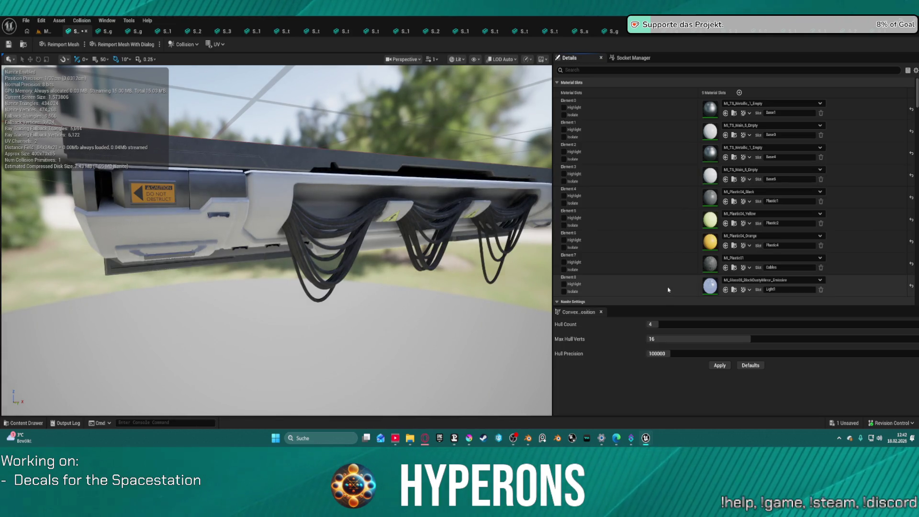
{"action": "key", "text": "ctrl+v"}
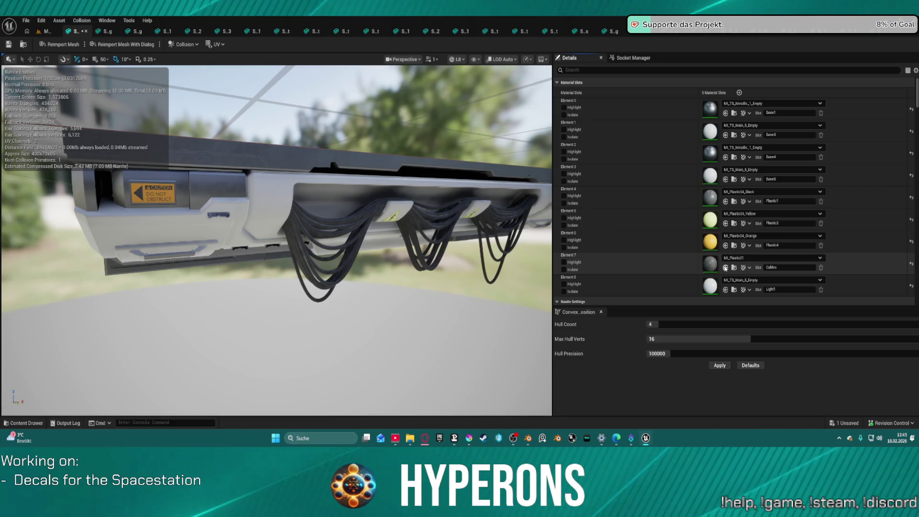
Step: Give Element 7 Rubber_1, Element 6 Details_2 and Element 4 Plastic_4 trim-sheet instances, then close the mesh
{"action": "left_click", "coordinate": [725, 267]}
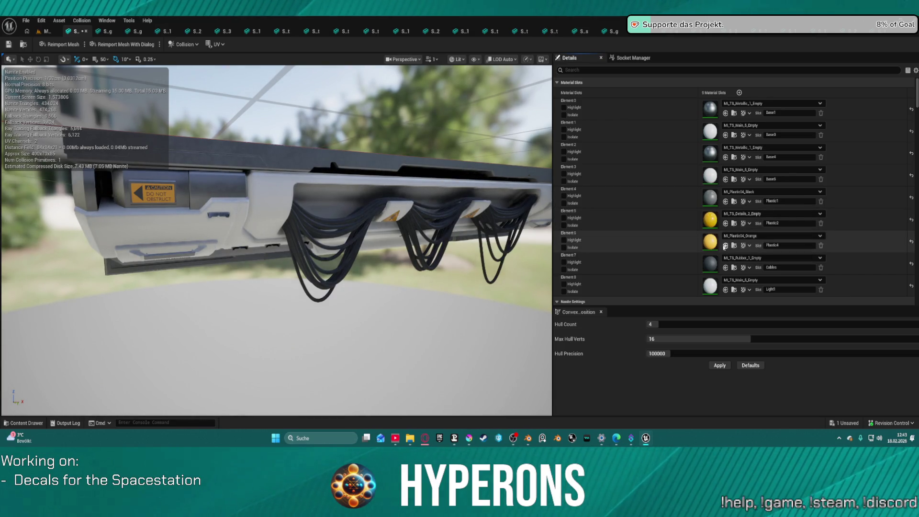
{"action": "left_click", "coordinate": [725, 246]}
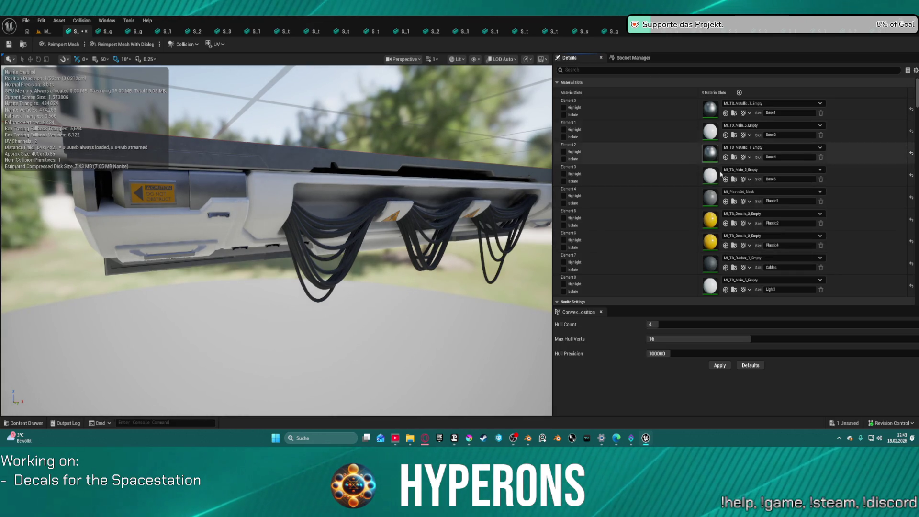
{"action": "left_click", "coordinate": [726, 202]}
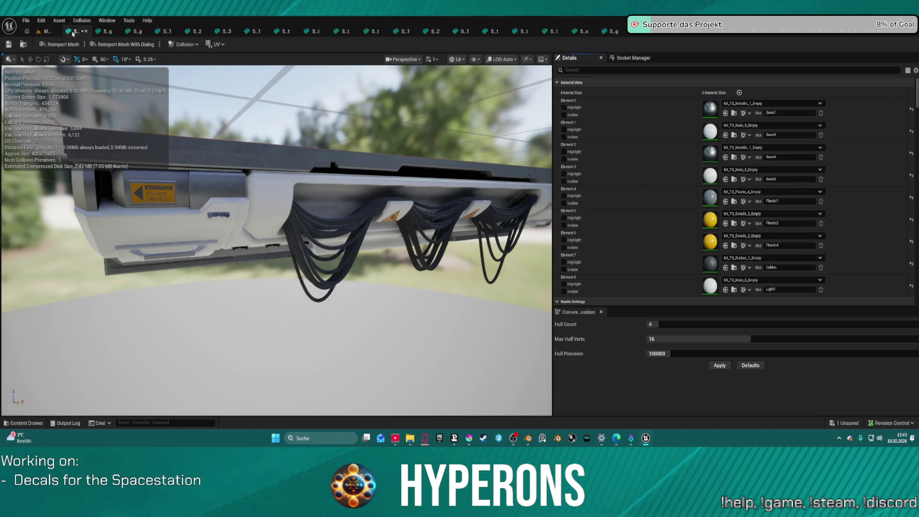
{"action": "left_click", "coordinate": [86, 31]}
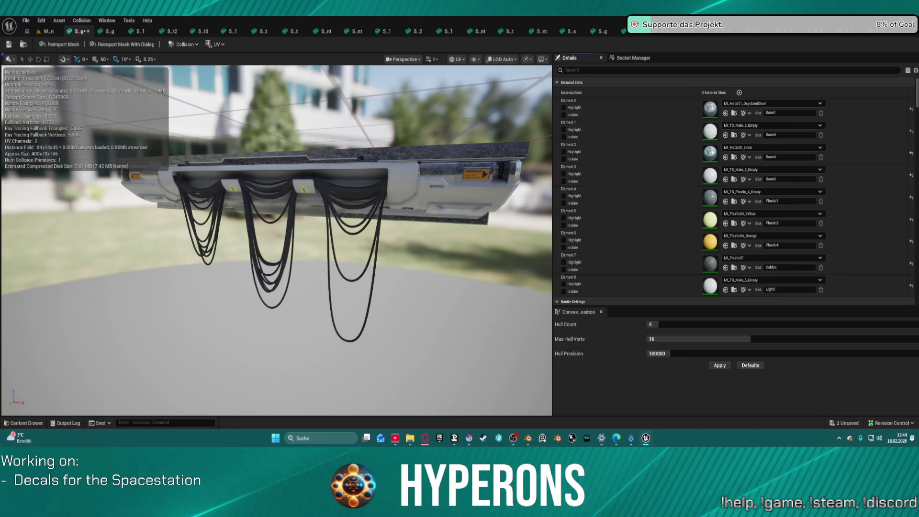
Step: Give Elements 6 and 5 MI_TS_Details_2_Empty and Element 7 MI_TS_Rubber_1_Empty
{"action": "left_click", "coordinate": [725, 245]}
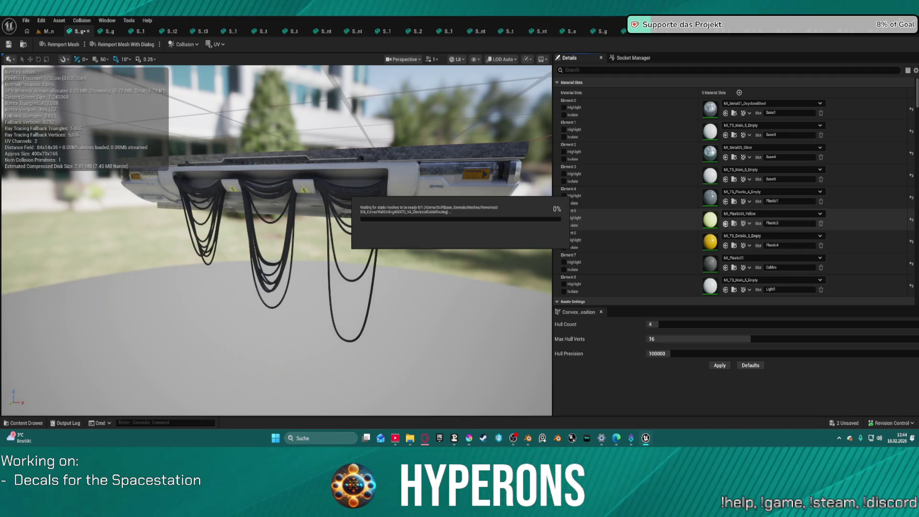
{"action": "left_click", "coordinate": [725, 223]}
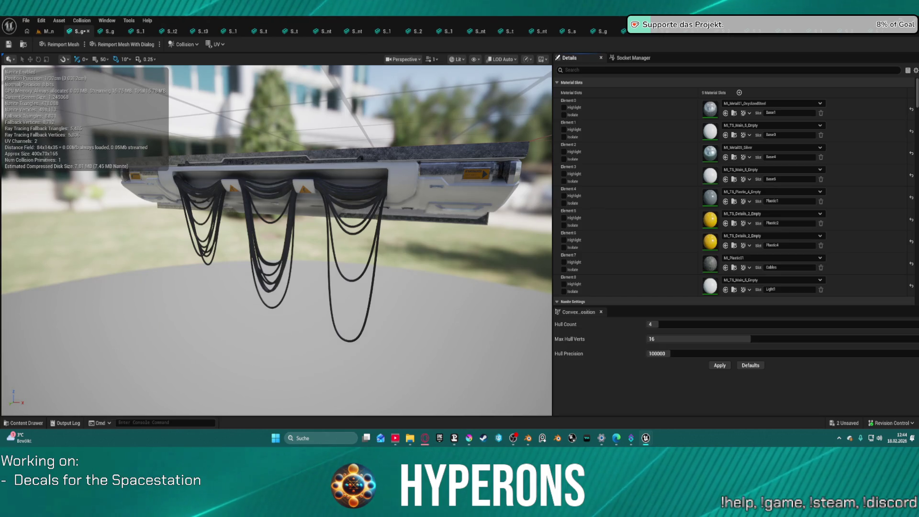
{"action": "left_click", "coordinate": [725, 267]}
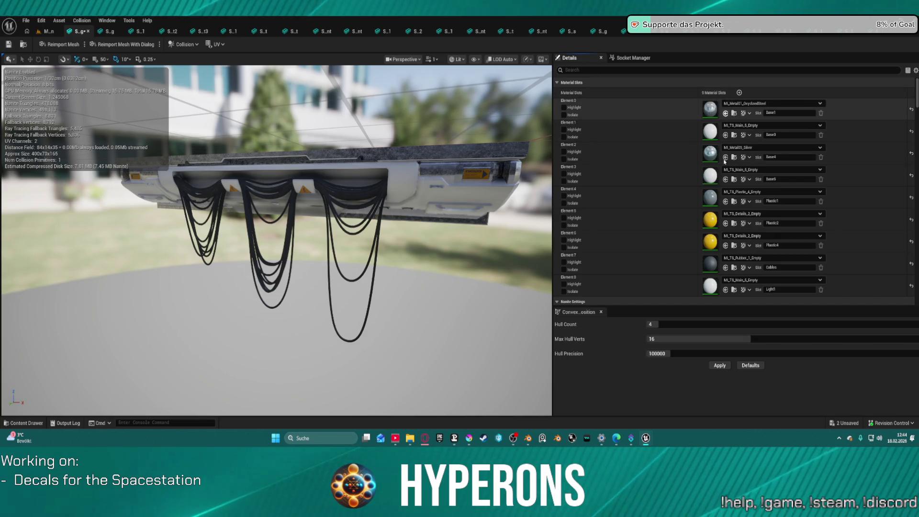
Step: Assign MI_TS_Metallic_1_Empty to Elements 0 and 2, then close the finished mesh
{"action": "left_click", "coordinate": [725, 113]}
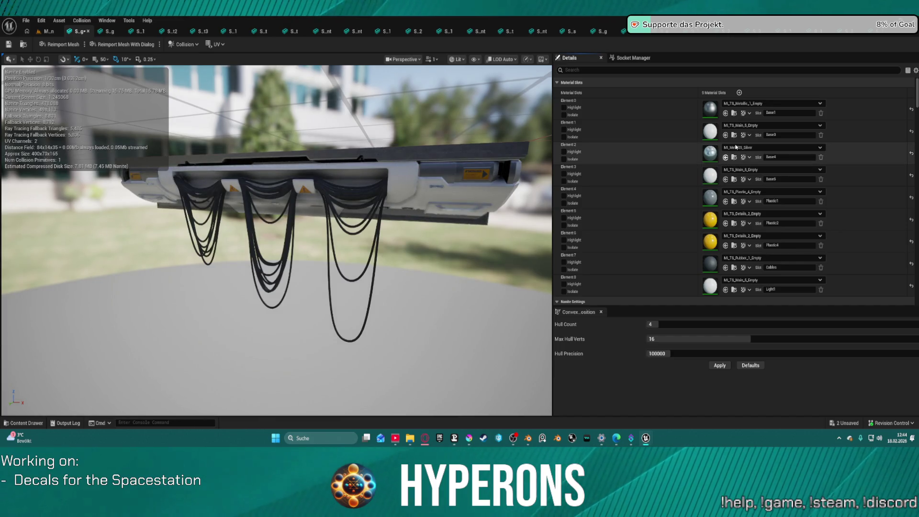
{"action": "key", "text": "ctrl+v"}
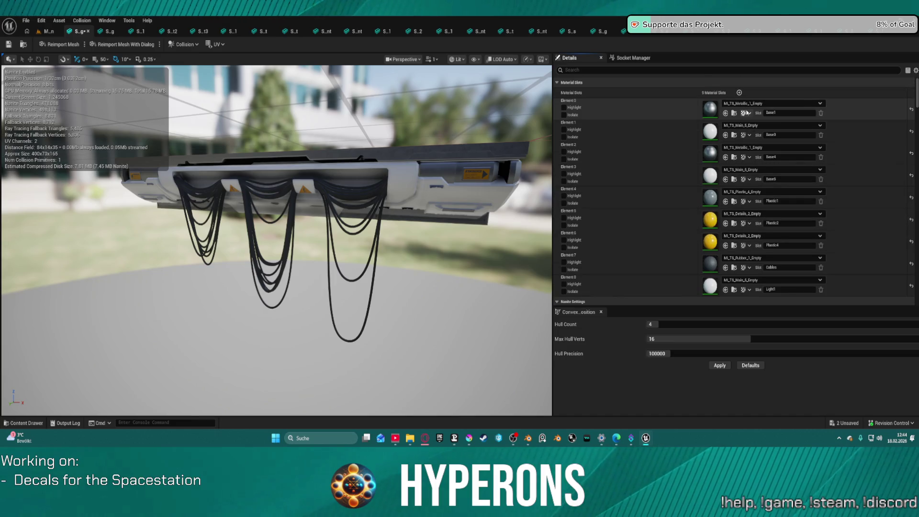
{"action": "left_click", "coordinate": [60, 44]}
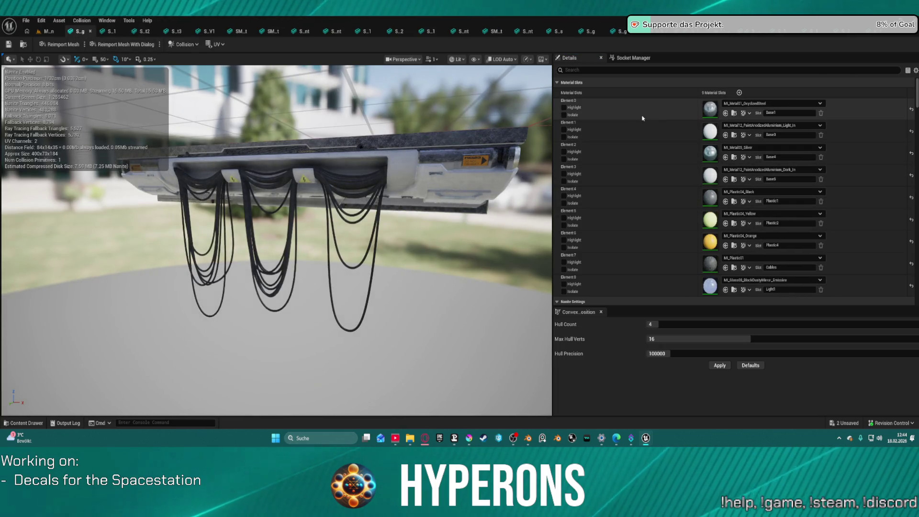
Step: Put MI_TS_Metallic_1_Empty on Elements 0 and 2 and the trim-sheet main material on Elements 1 and 3
{"action": "left_click", "coordinate": [728, 157]}
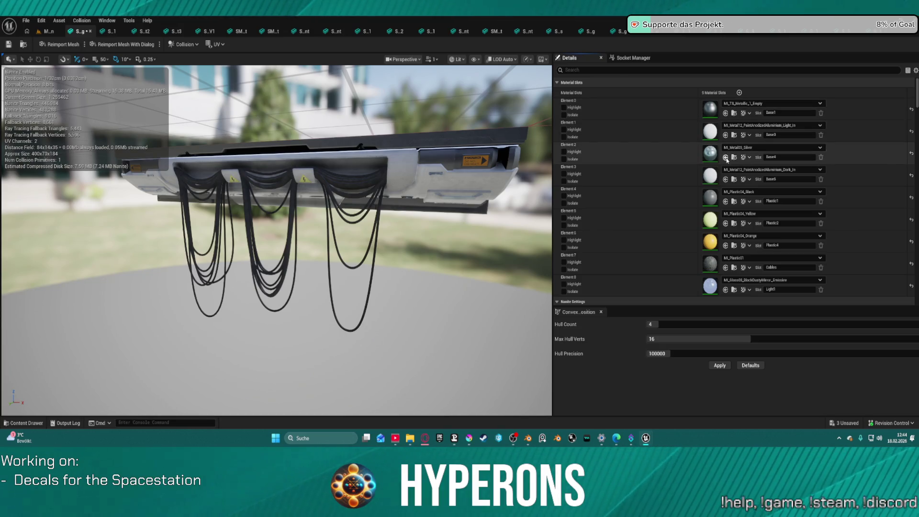
{"action": "key", "text": "ctrl+z"}
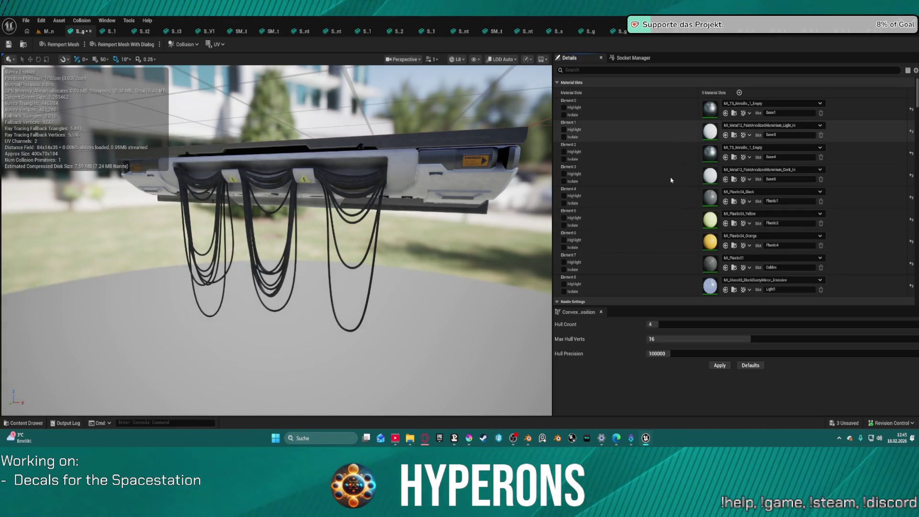
{"action": "key", "text": "ctrl+z"}
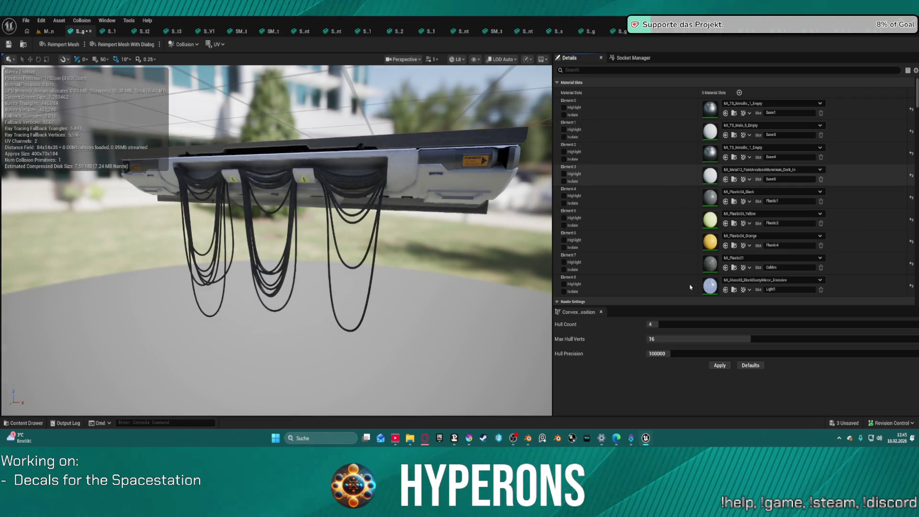
{"action": "key", "text": "ctrl+z"}
{"action": "key", "text": "ctrl+z"}
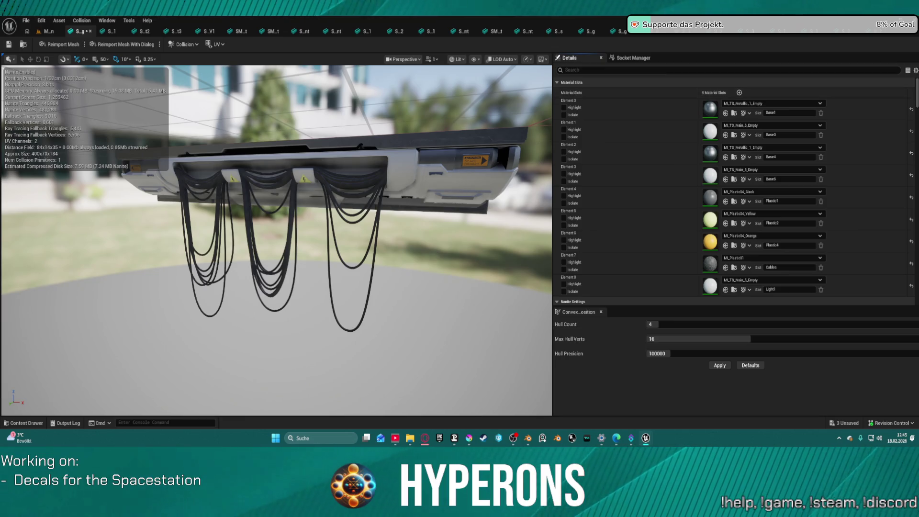
Step: Give Elements 5–6 Details_2, Element 4 Plastic_4 and Element 7 Rubber_1, then save and close the mesh
{"action": "left_click", "coordinate": [726, 246]}
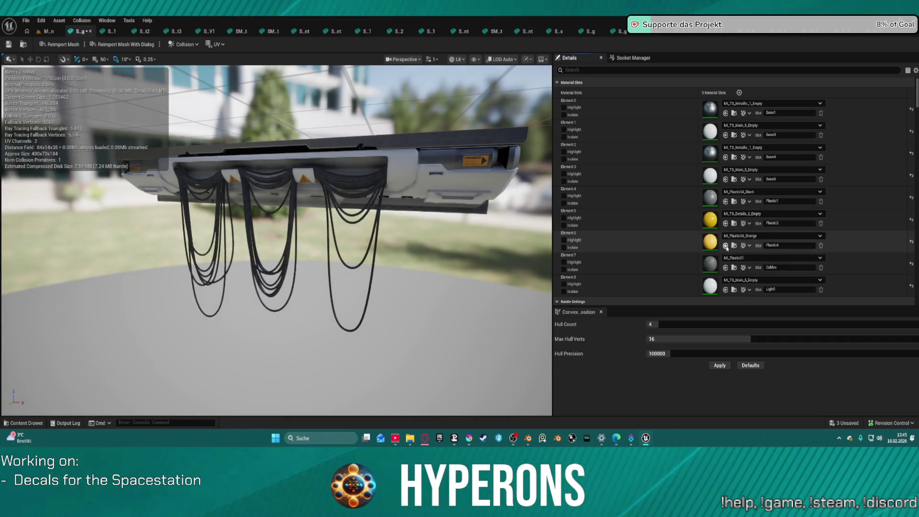
{"action": "left_click", "coordinate": [726, 246]}
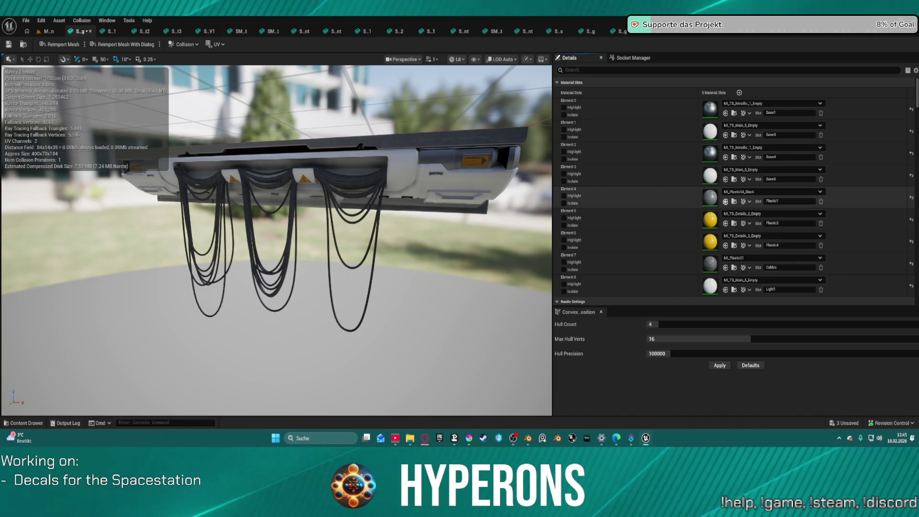
{"action": "left_click", "coordinate": [726, 201]}
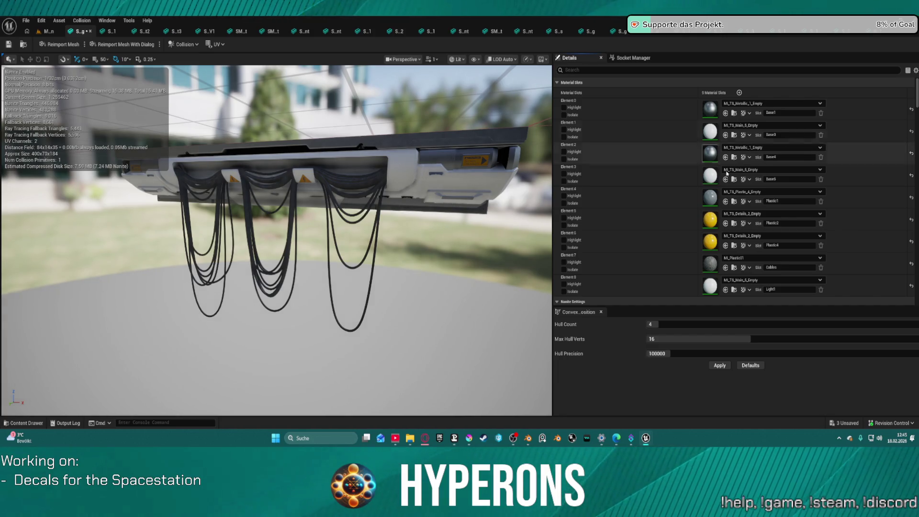
{"action": "left_click", "coordinate": [725, 268]}
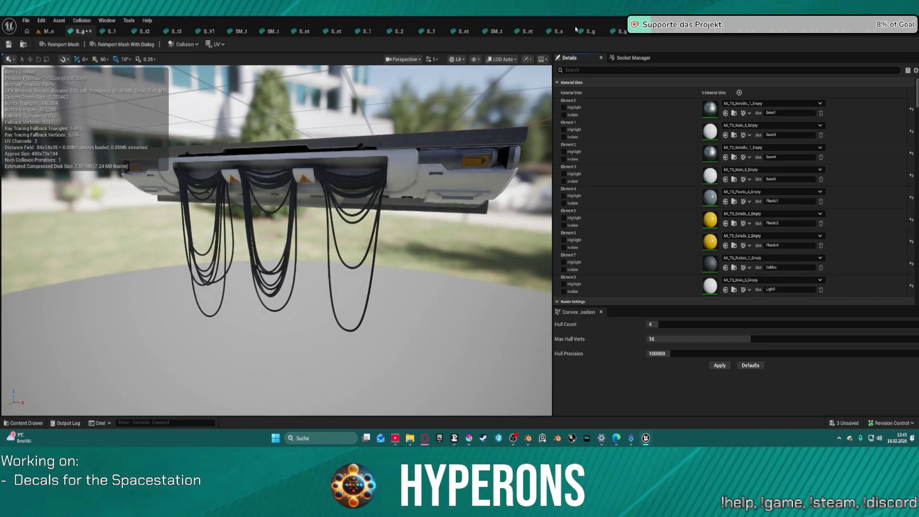
{"action": "key", "text": "ctrl+s"}
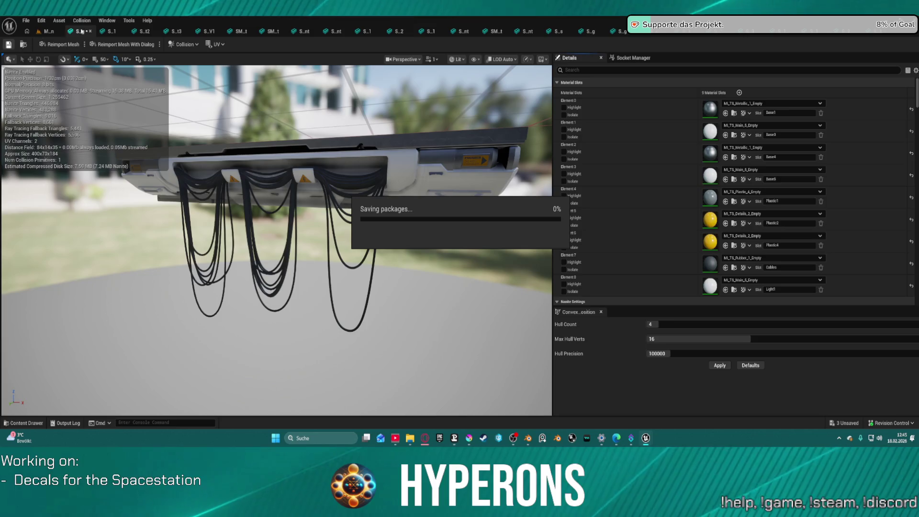
{"action": "left_click", "coordinate": [89, 31]}
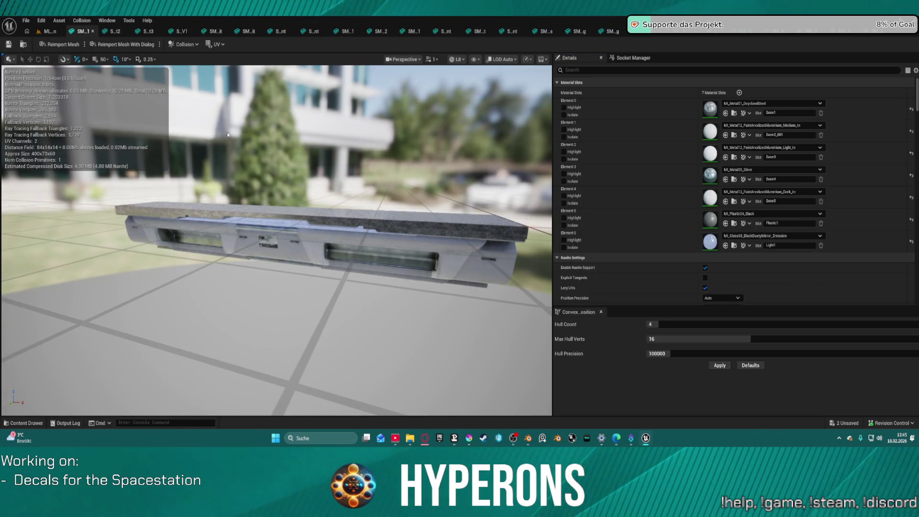
Step: Set Element 5 to MI_TS_Plastic_4_Empty and Elements 0 and 3 to MI_TS_Metallic_1_Empty, then save
{"action": "mouse_move", "coordinate": [390, 256]}
{"action": "left_mouse_down"}
{"action": "mouse_move", "coordinate": [390, 230]}
{"action": "mouse_move", "coordinate": [363, 311]}
{"action": "mouse_move", "coordinate": [364, 287]}
{"action": "mouse_move", "coordinate": [369, 296]}
{"action": "left_mouse_up"}
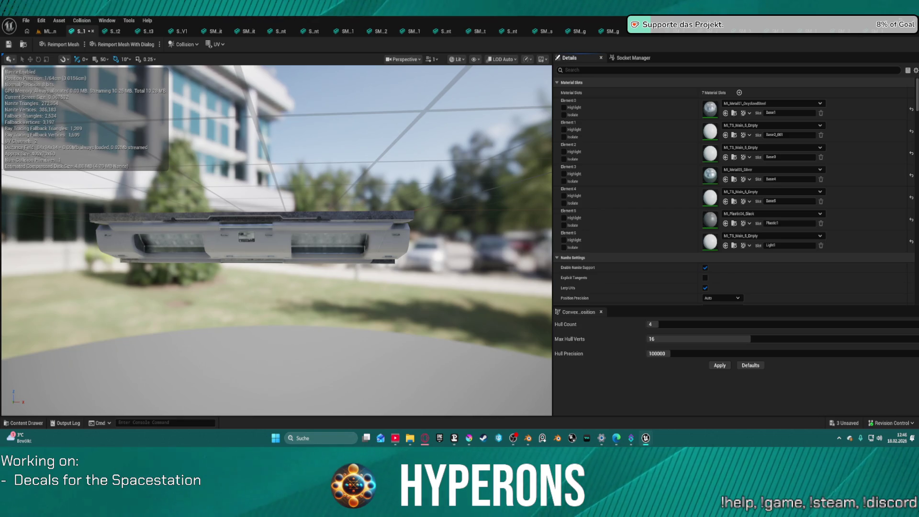
{"action": "left_click", "coordinate": [725, 223]}
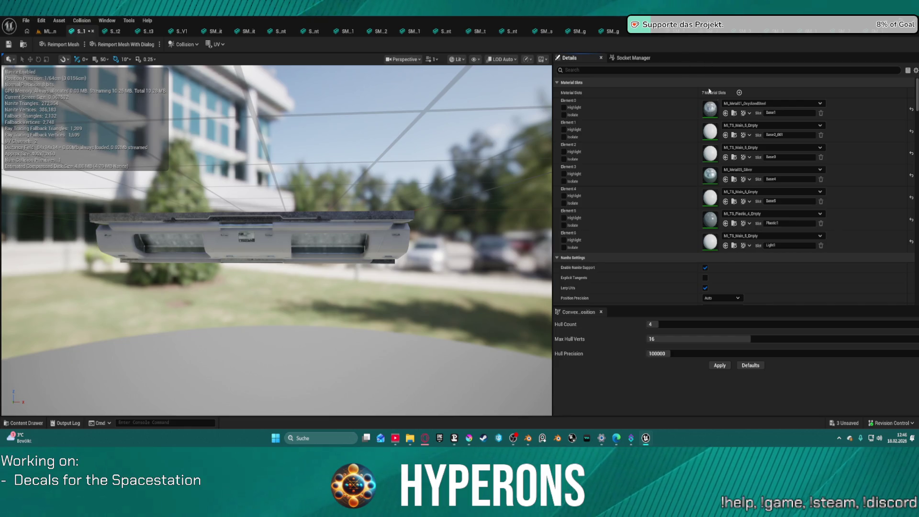
{"action": "key", "text": "ctrl+z"}
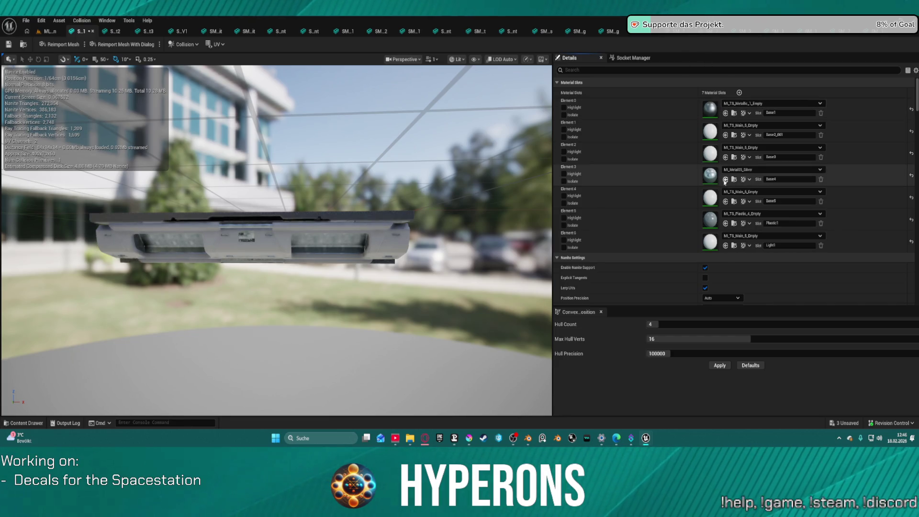
{"action": "key", "text": "ctrl+z"}
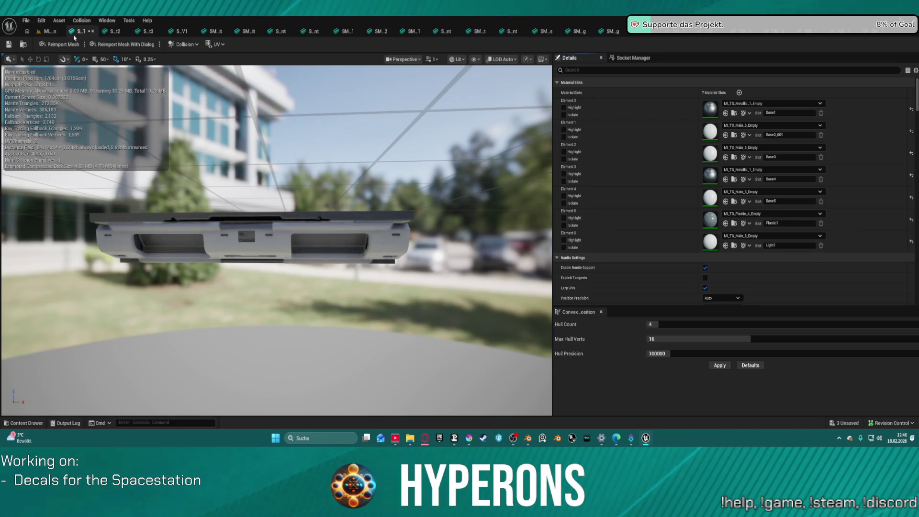
{"action": "left_click", "coordinate": [9, 44]}
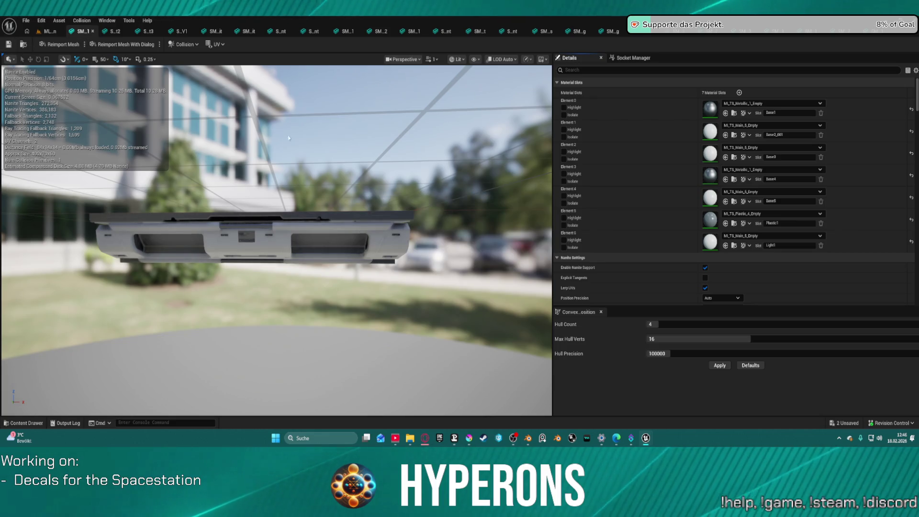
{"action": "left_click", "coordinate": [40, 32]}
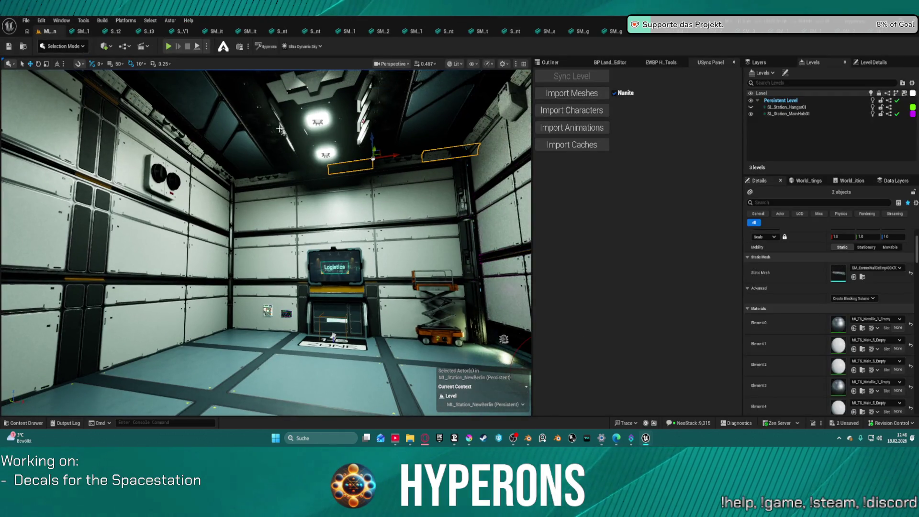
Step: Fly around the hangar to inspect the re-textured wall vent, ceiling and Logistics wall
{"action": "mouse_move", "coordinate": [279, 129]}
{"action": "left_mouse_down"}
{"action": "mouse_move", "coordinate": [258, 129]}
{"action": "mouse_move", "coordinate": [247, 88]}
{"action": "mouse_move", "coordinate": [234, 138]}
{"action": "mouse_move", "coordinate": [220, 144]}
{"action": "left_mouse_up"}
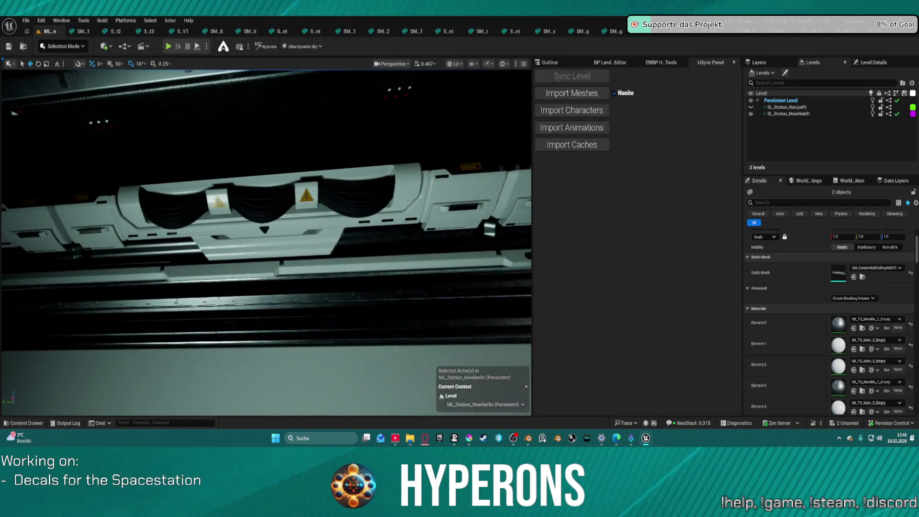
{"action": "left_click_drag", "start_coordinate": [220, 144], "coordinate": [214, 163]}
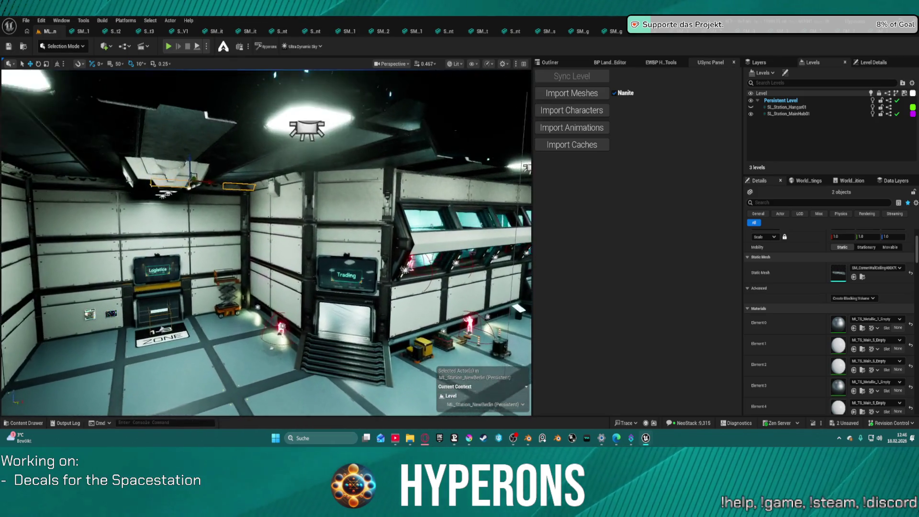
{"action": "scroll", "coordinate": [266, 241], "scroll_direction": "up", "scroll_amount": 4}
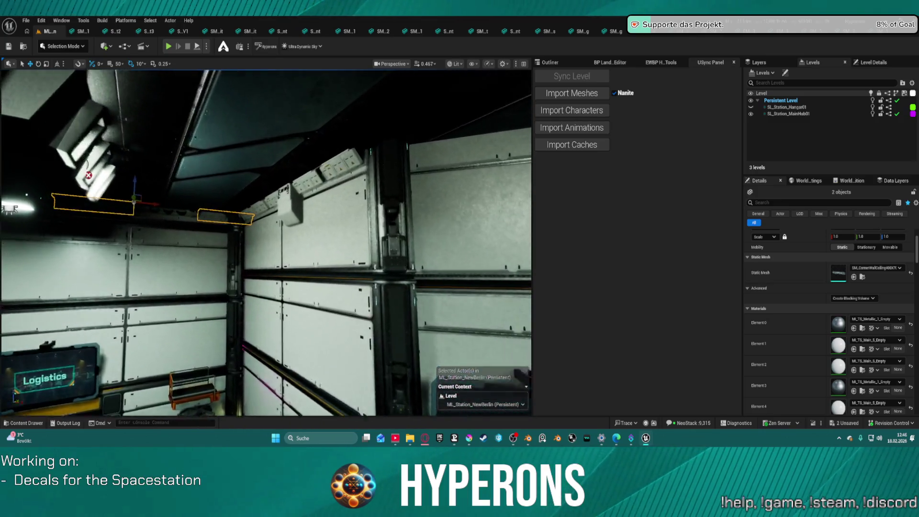
{"action": "mouse_move", "coordinate": [266, 242]}
{"action": "left_mouse_down"}
{"action": "mouse_move", "coordinate": [252, 258]}
{"action": "mouse_move", "coordinate": [261, 242]}
{"action": "mouse_move", "coordinate": [258, 268]}
{"action": "mouse_move", "coordinate": [299, 265]}
{"action": "left_mouse_up"}
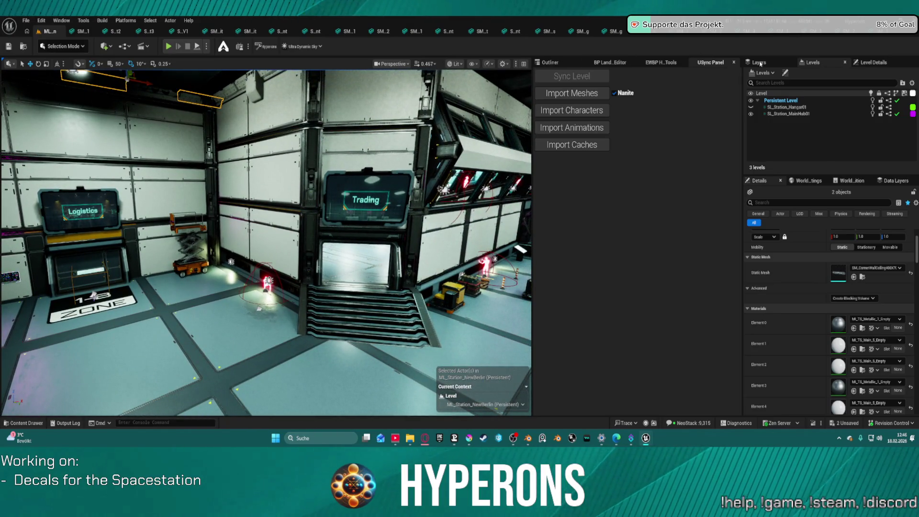
{"action": "left_click", "coordinate": [80, 31]}
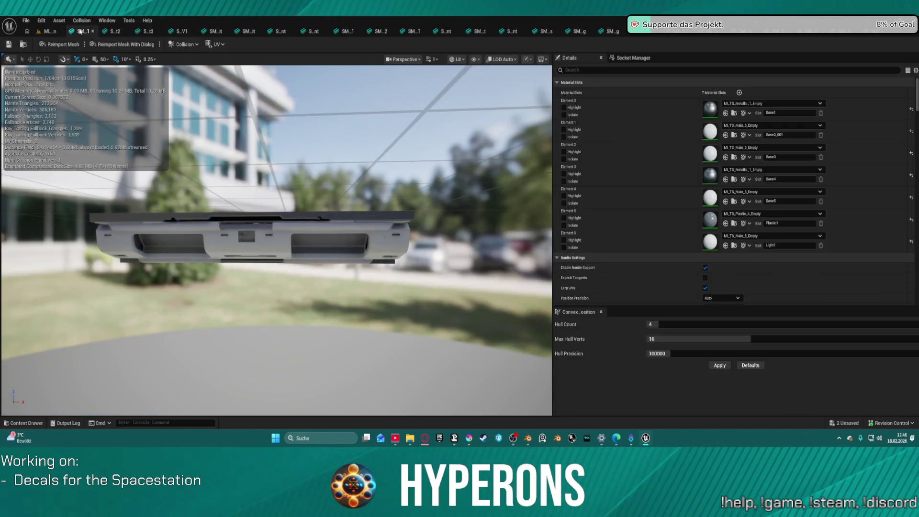
Step: Put MI_TS_Metallic_1_Empty on Element 0 of two three-slot panel meshes, closing each when done
{"action": "left_click", "coordinate": [79, 31]}
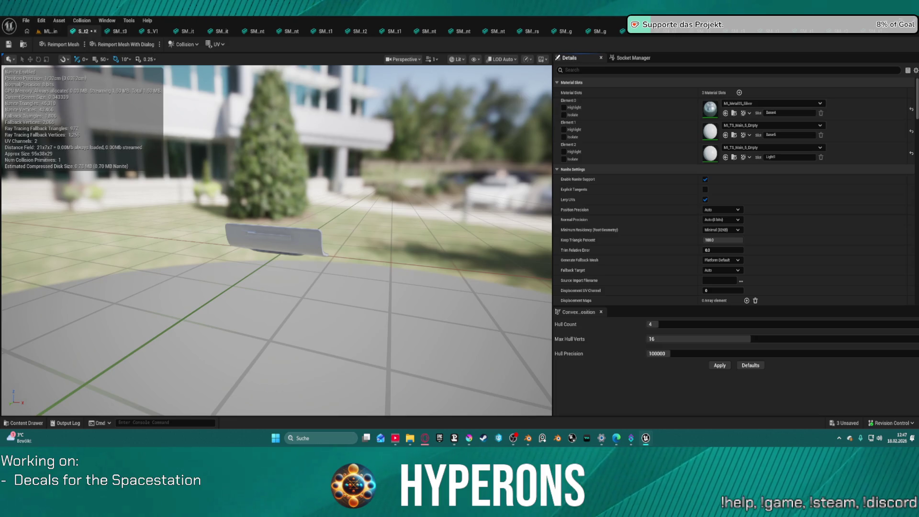
{"action": "left_click", "coordinate": [726, 114]}
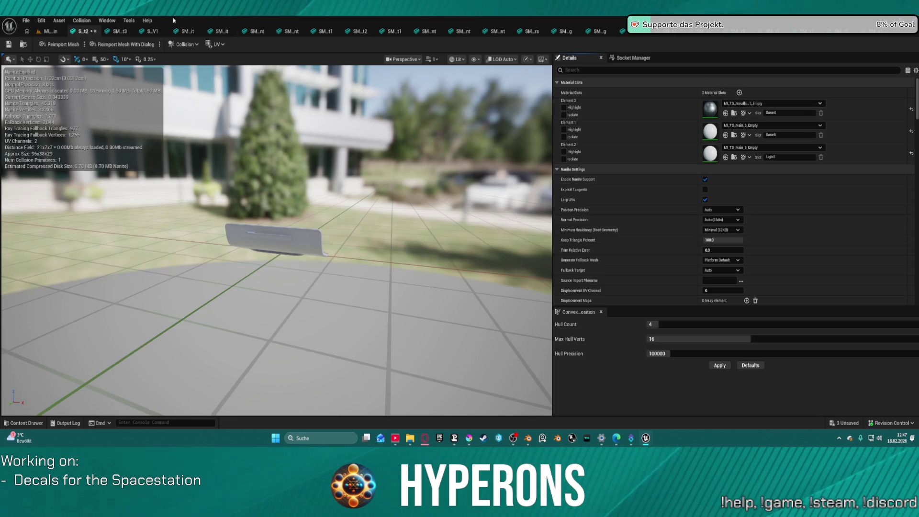
{"action": "left_click", "coordinate": [95, 31]}
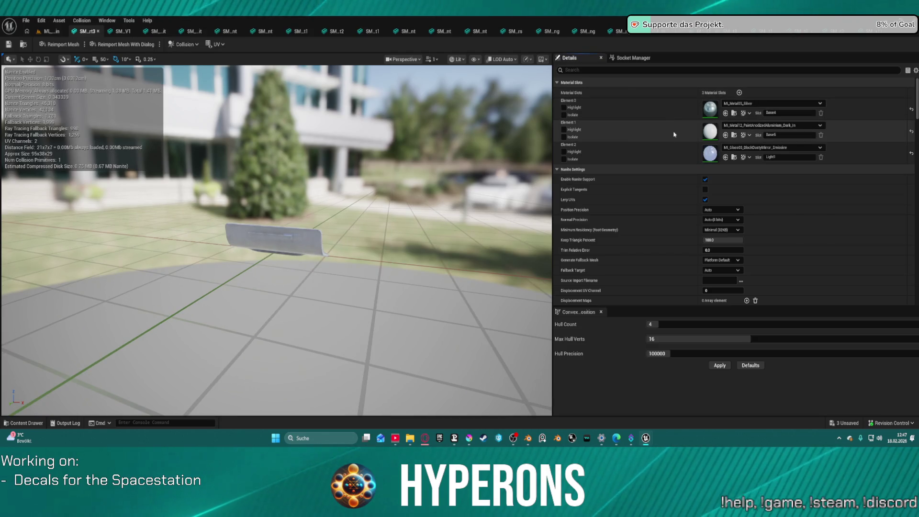
{"action": "key", "text": "ctrl+v"}
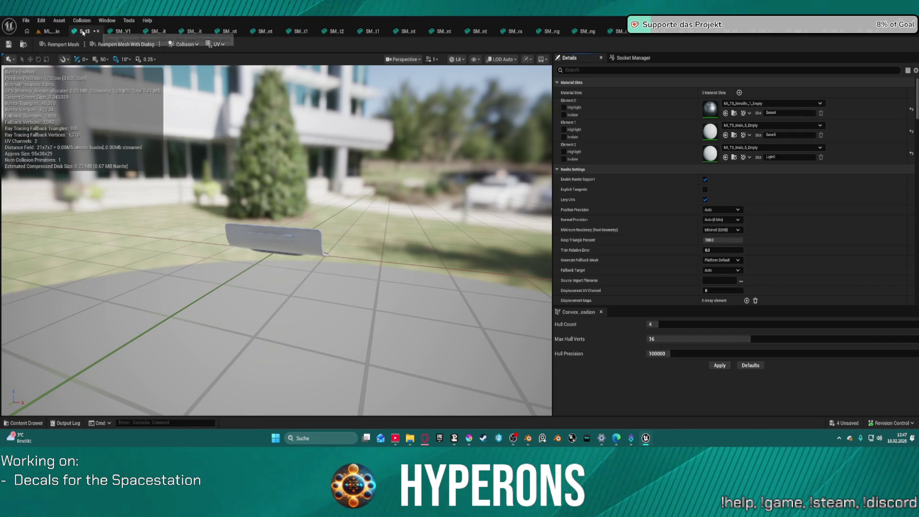
{"action": "left_click", "coordinate": [97, 31]}
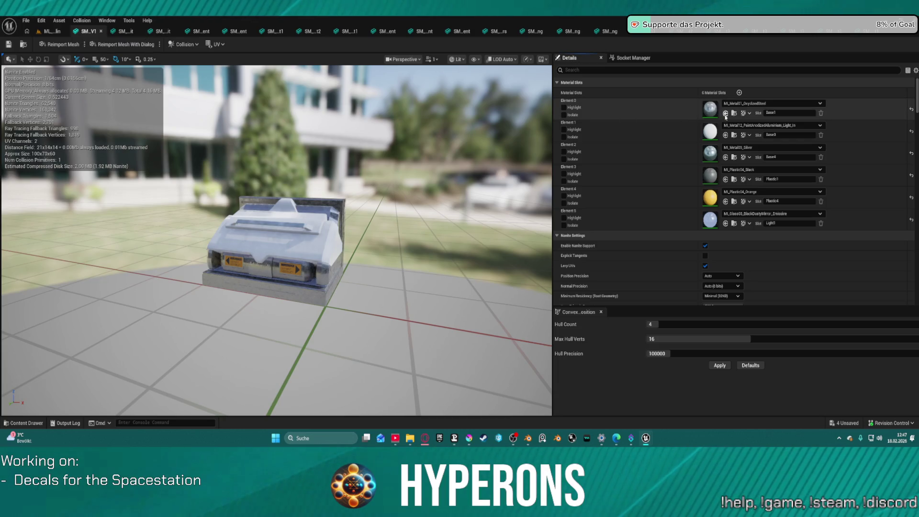
Step: Set Elements 0 and 2 to MI_TS_Metallic_1_Empty and Elements 1 and 5 to MI_TS_Main_5_Empty
{"action": "left_click", "coordinate": [725, 158]}
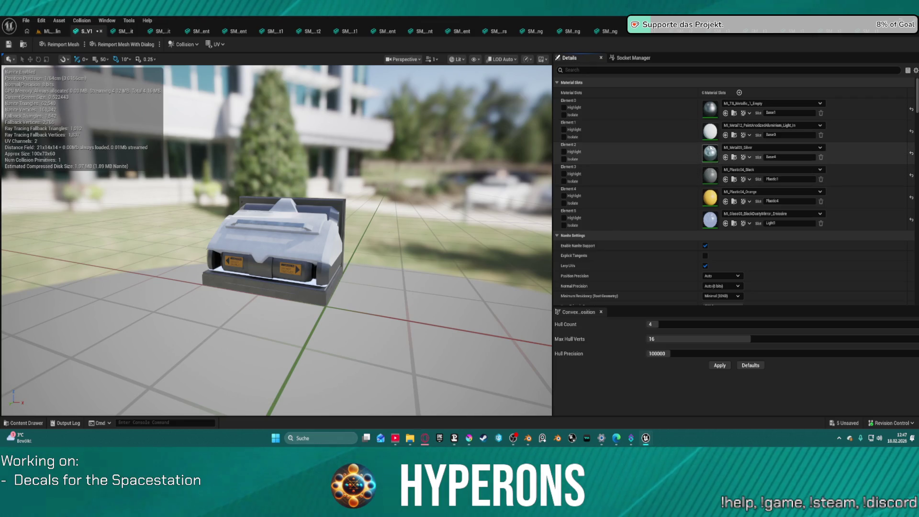
{"action": "key", "text": "ctrl+z"}
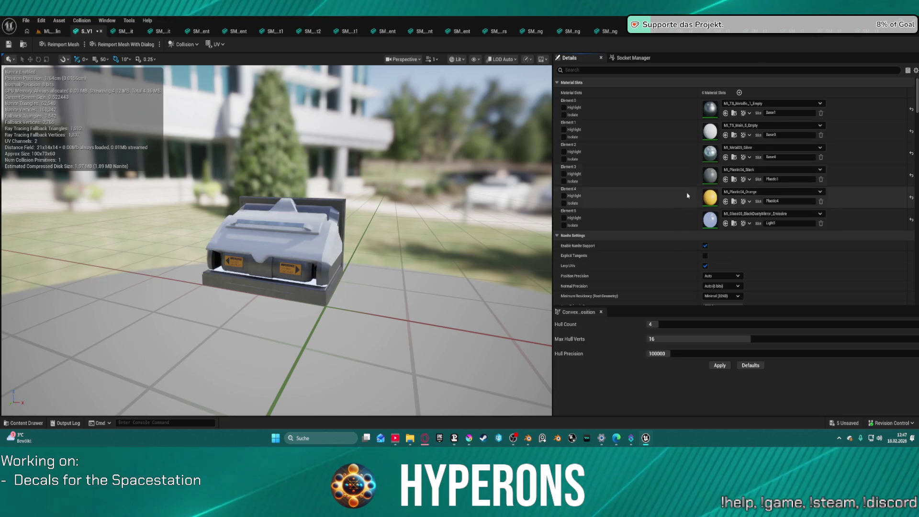
{"action": "key", "text": "ctrl+z"}
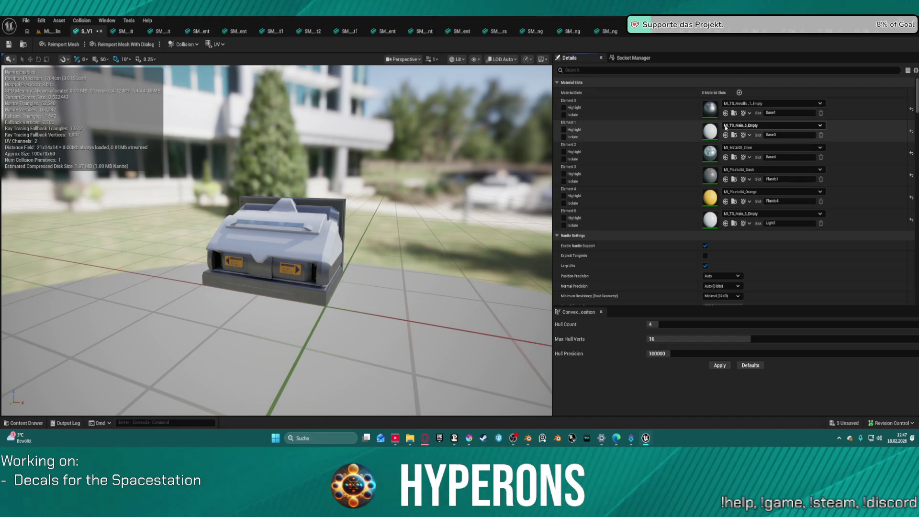
{"action": "key", "text": "ctrl+z"}
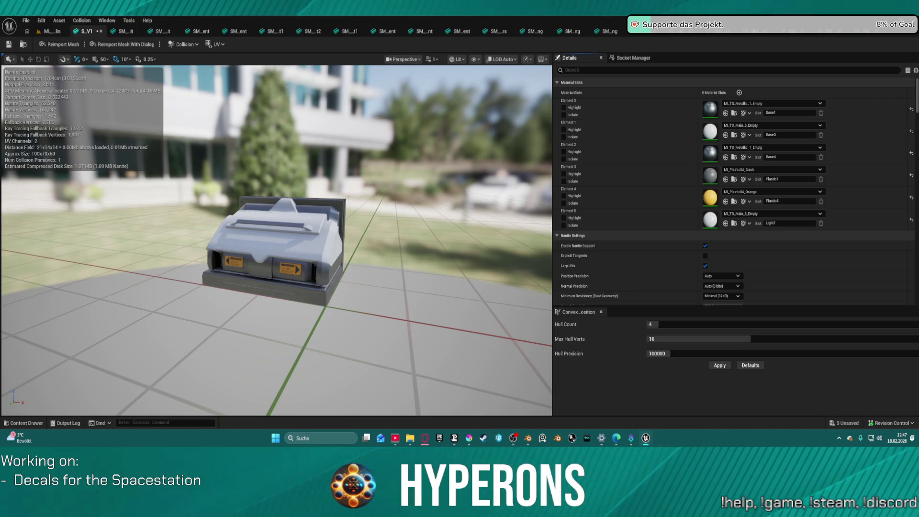
Step: Give Element 4 MI_TS_Details_2_Empty and Element 3 MI_TS_Plastic_4_Empty, then close the console mesh
{"action": "left_click", "coordinate": [726, 201]}
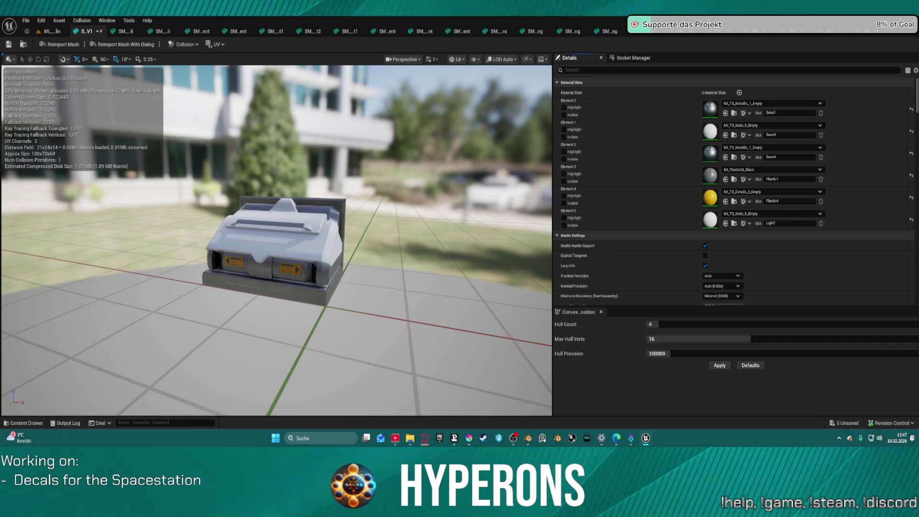
{"action": "left_click", "coordinate": [726, 179]}
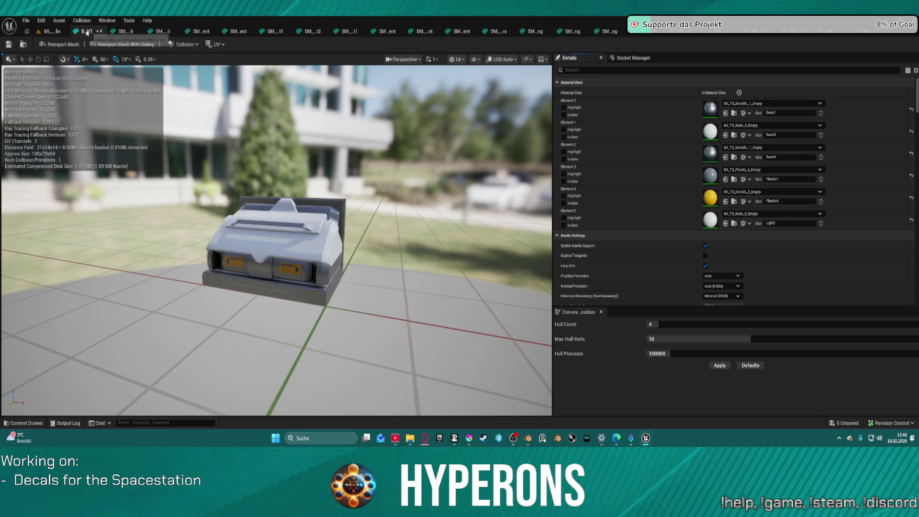
{"action": "left_click", "coordinate": [100, 31]}
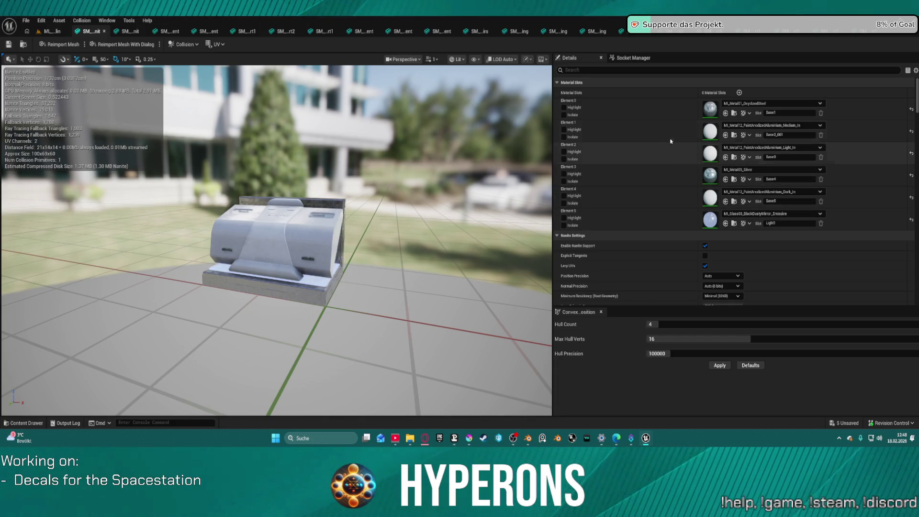
Step: Set the console's Elements 1, 2, 4 and 5 to MI_TS_Main_5_Empty and Element 0 to MI_TS_Metallic_1_Empty
{"action": "key", "text": "ctrl+z"}
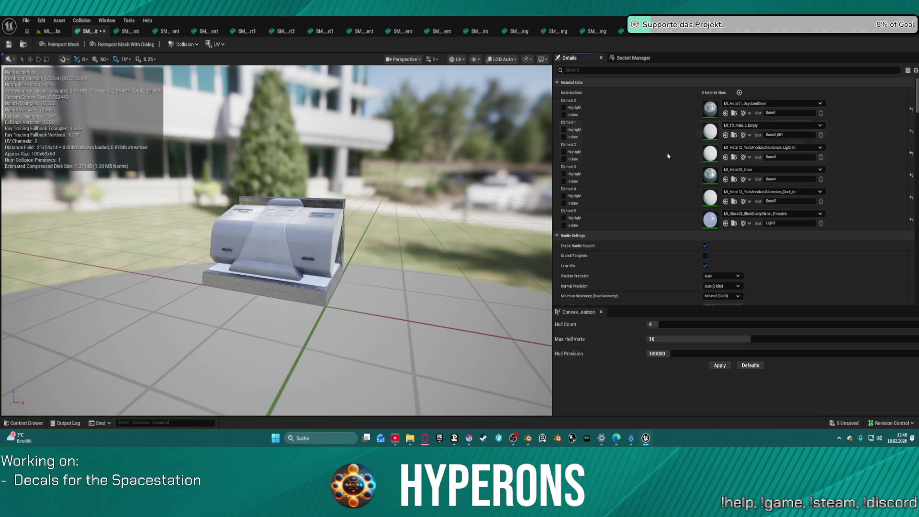
{"action": "key", "text": "ctrl+z"}
{"action": "key", "text": "ctrl+z"}
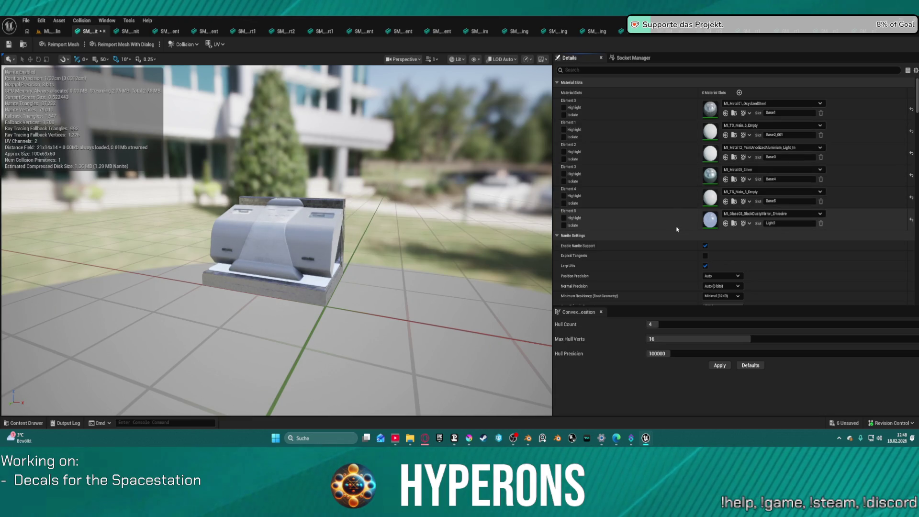
{"action": "key", "text": "ctrl+z"}
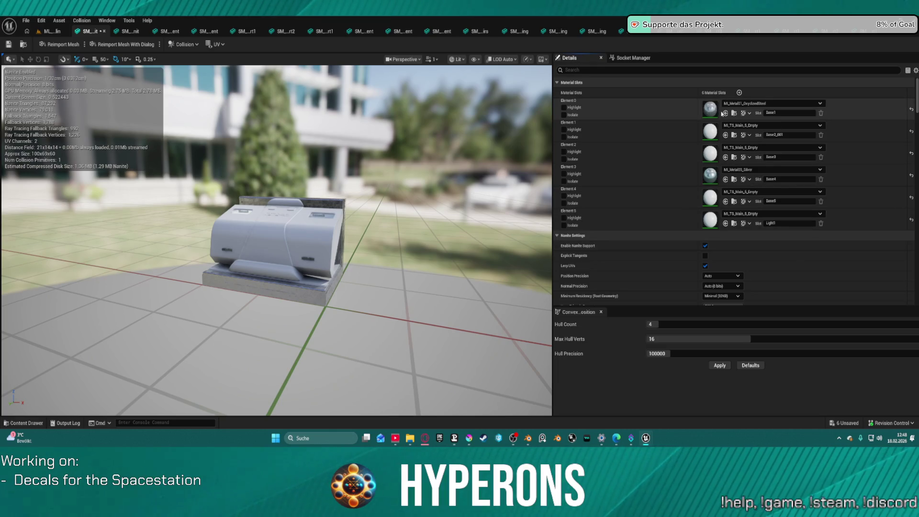
{"action": "key", "text": "ctrl+z"}
{"action": "key", "text": "ctrl+z"}
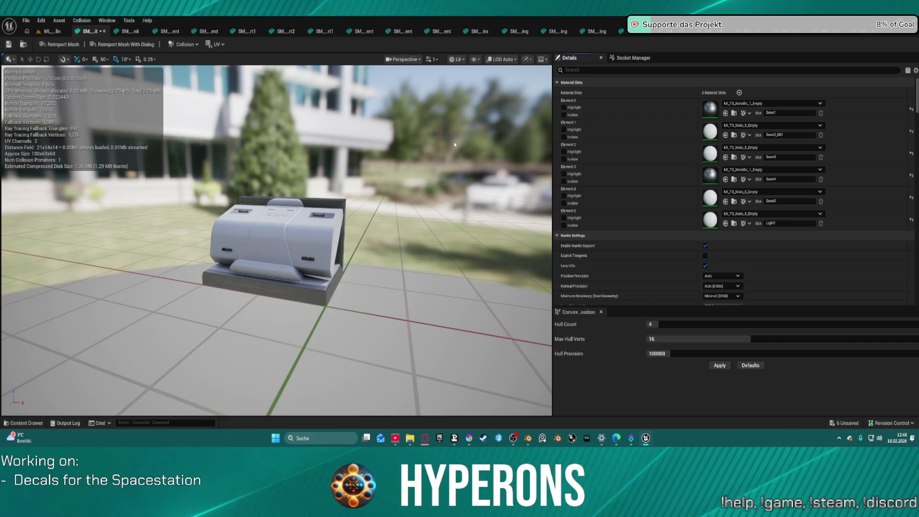
{"action": "left_click_drag", "start_coordinate": [439, 205], "coordinate": [430, 182]}
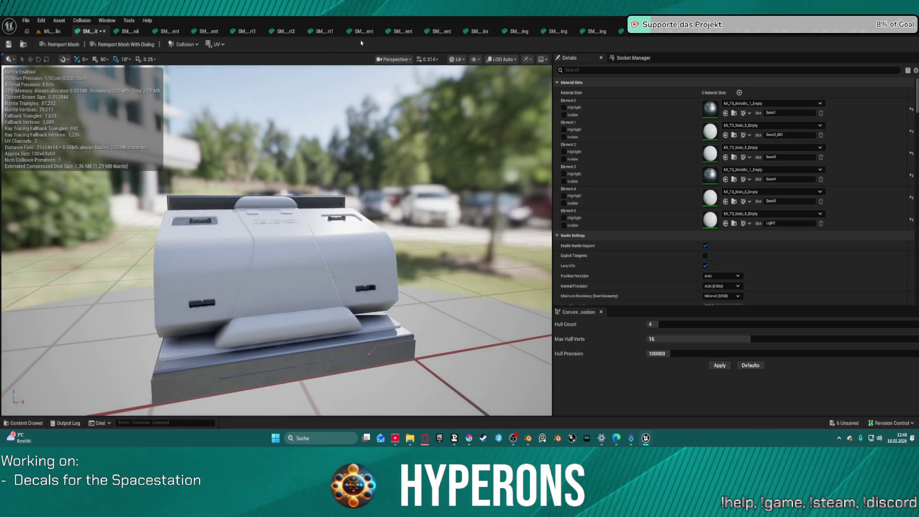
Step: Give the corner-wall unit MI_TS_Main_5_Empty on Element 1 and MI_TS_Metallic_1_Empty on Element 0, then close it
{"action": "left_click", "coordinate": [91, 31]}
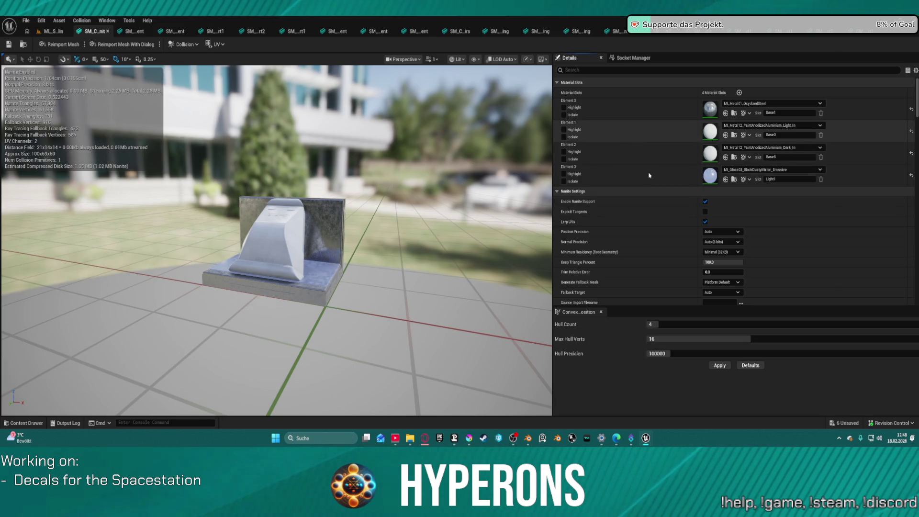
{"action": "key", "text": "ctrl+z"}
{"action": "key", "text": "ctrl+z"}
{"action": "key", "text": "ctrl+z"}
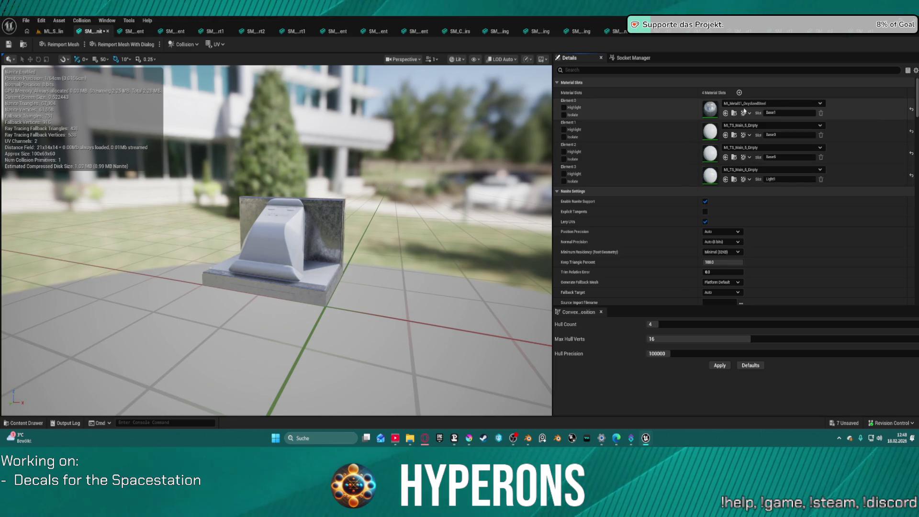
{"action": "key", "text": "ctrl+z"}
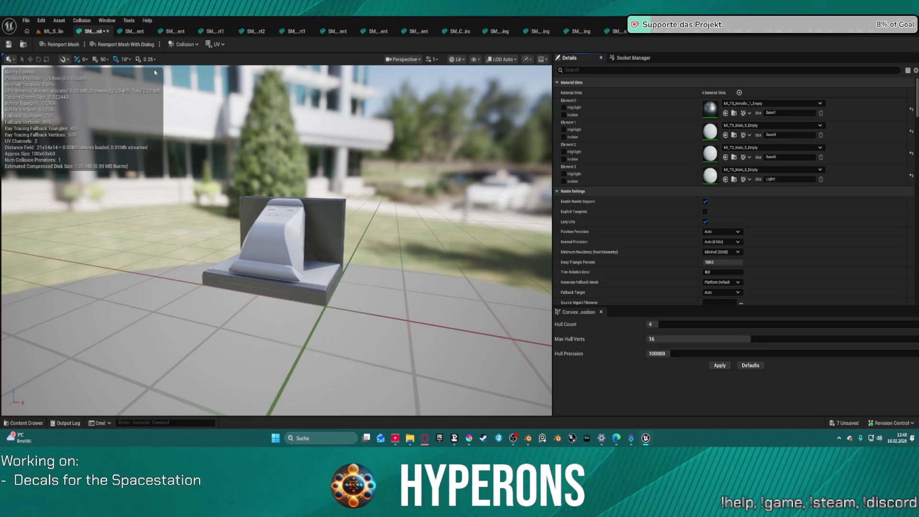
{"action": "left_click", "coordinate": [107, 31]}
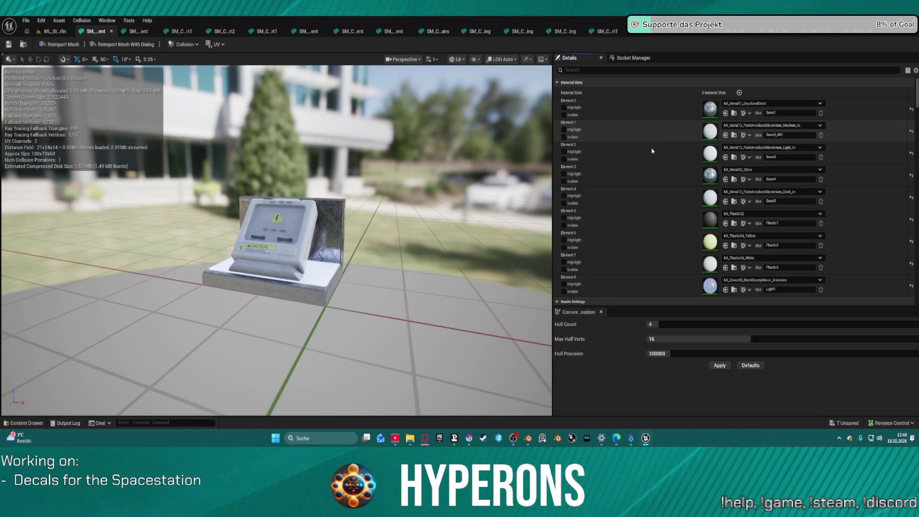
Step: Give the electrical box Main_5 on Elements 2, 4 and 7, Metallic_1 on 0, Details_2 on 6, and Plastic_4 on 5, then save and close it
{"action": "key", "text": "ctrl+z"}
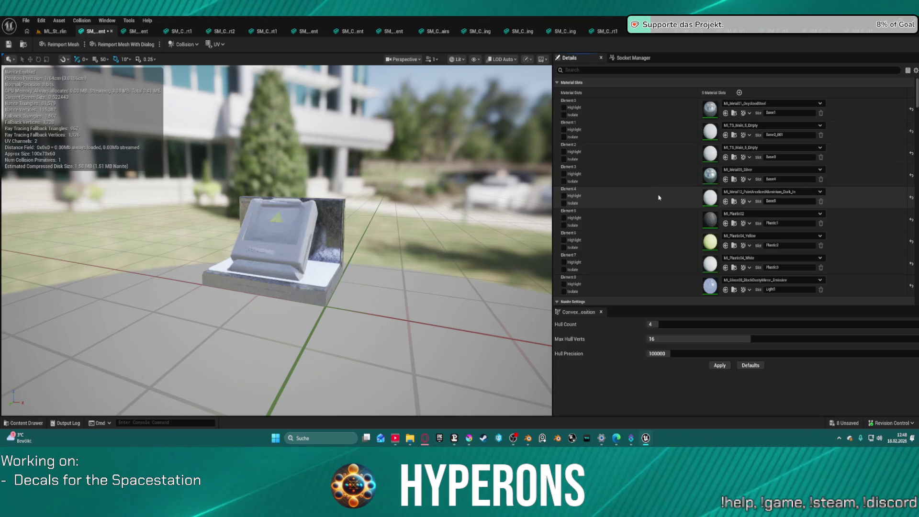
{"action": "key", "text": "ctrl+v"}
{"action": "key", "text": "ctrl+v"}
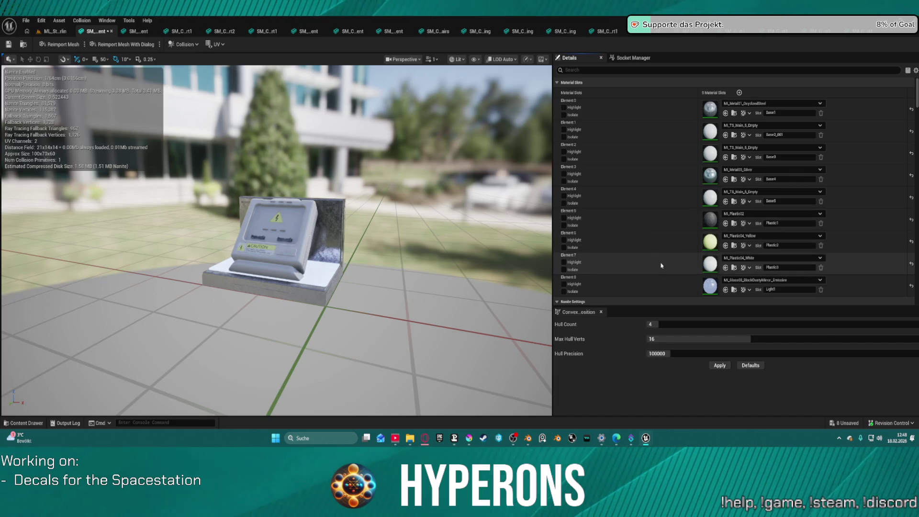
{"action": "key", "text": "ctrl+v"}
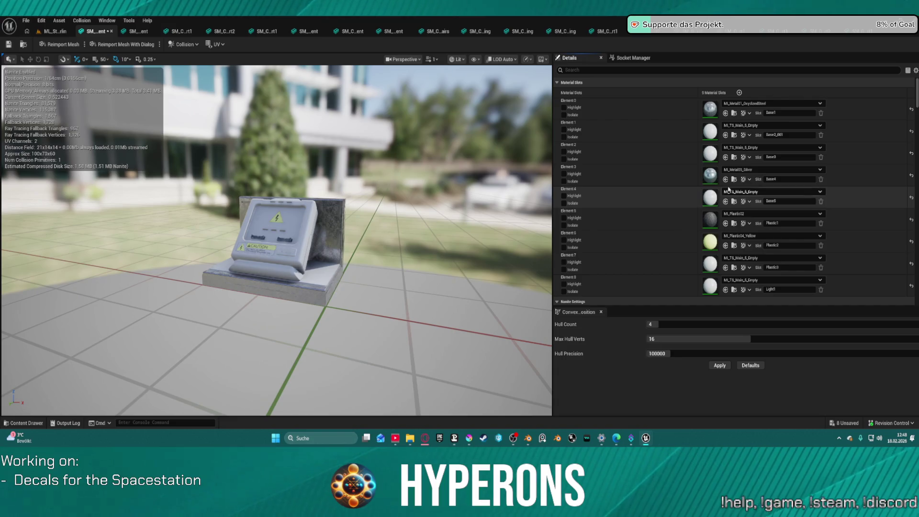
{"action": "left_click", "coordinate": [725, 113]}
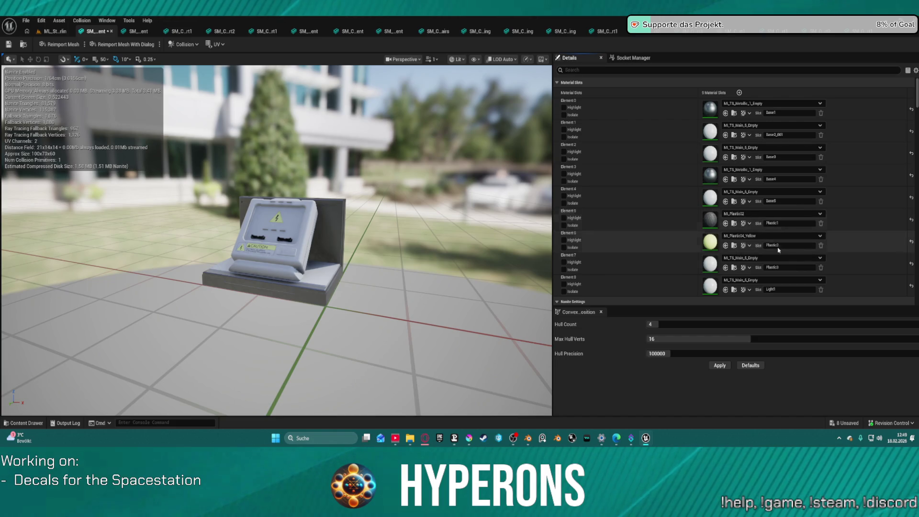
{"action": "left_click", "coordinate": [725, 246]}
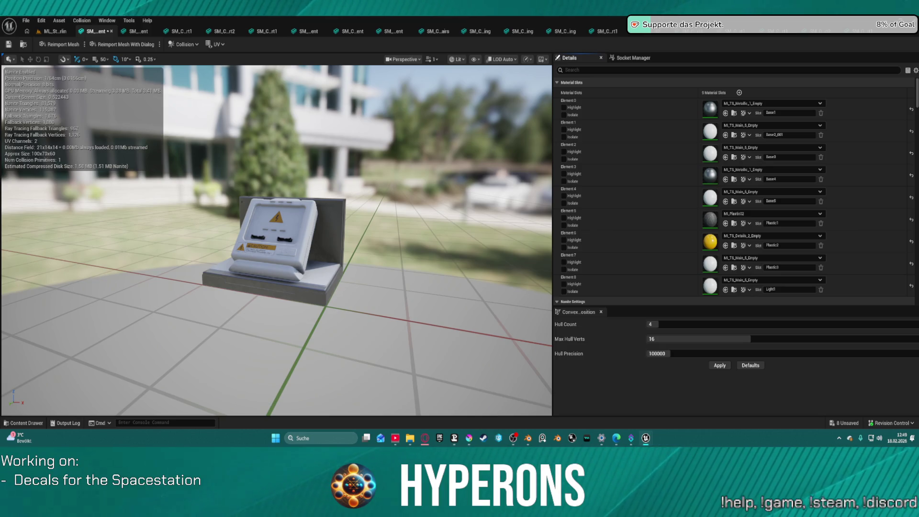
{"action": "left_click", "coordinate": [726, 225]}
{"action": "scroll", "coordinate": [215, 210], "scroll_direction": "up", "scroll_amount": 5}
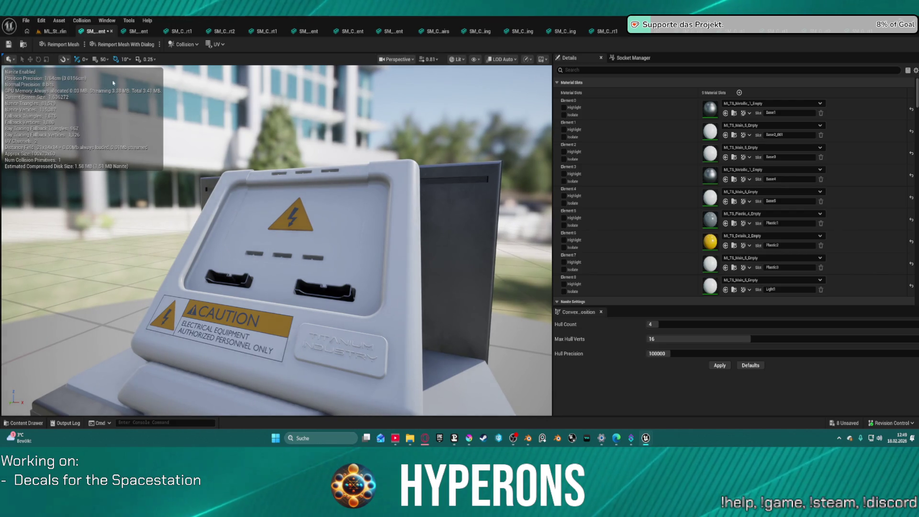
{"action": "left_click", "coordinate": [9, 44]}
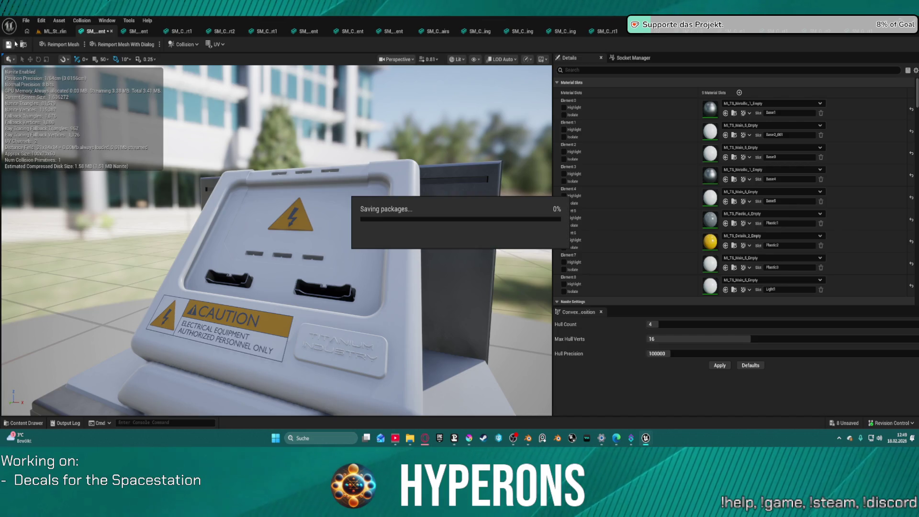
{"action": "middle_click", "coordinate": [97, 32]}
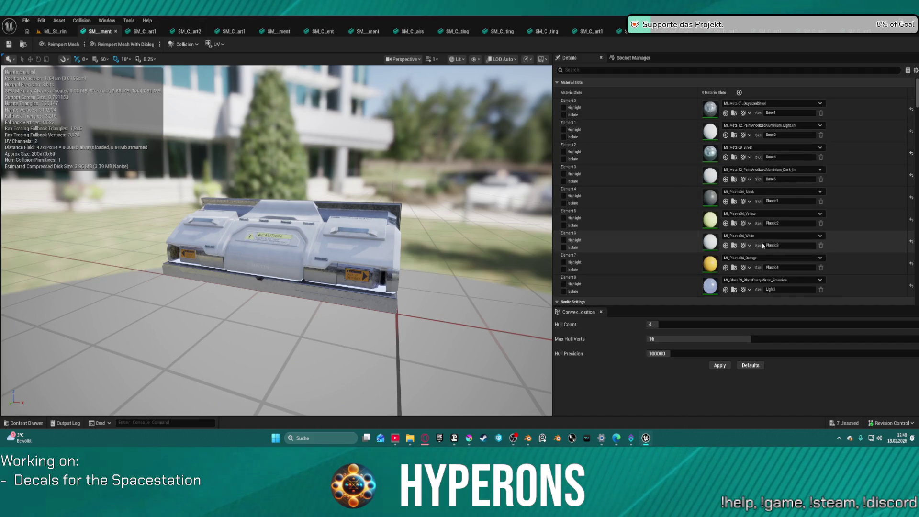
Step: Set Element 4 to Plastic_4, Elements 3, 6 and 8 to Main_5, Element 7 to Details_2, and Elements 0 and 2 to Metallic_1
{"action": "left_click", "coordinate": [725, 201]}
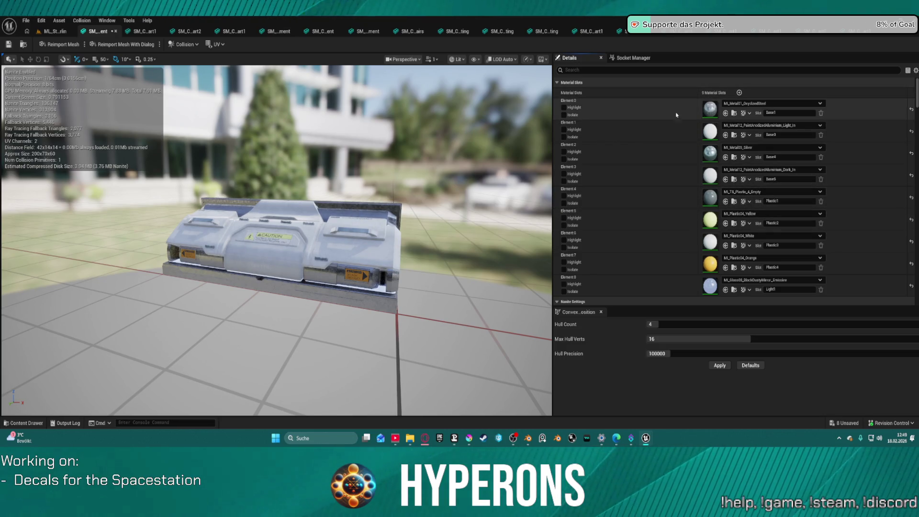
{"action": "left_click", "coordinate": [673, 181], "text": "shift"}
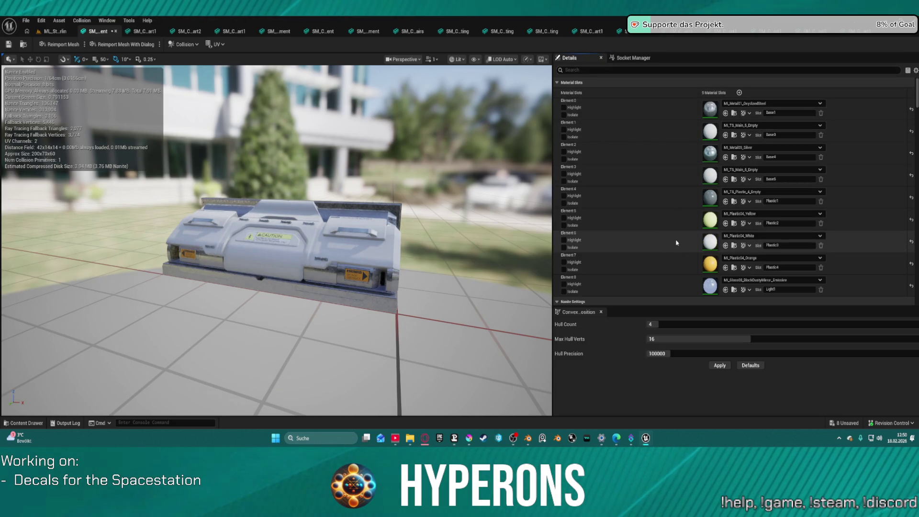
{"action": "left_click", "coordinate": [672, 240], "text": "shift"}
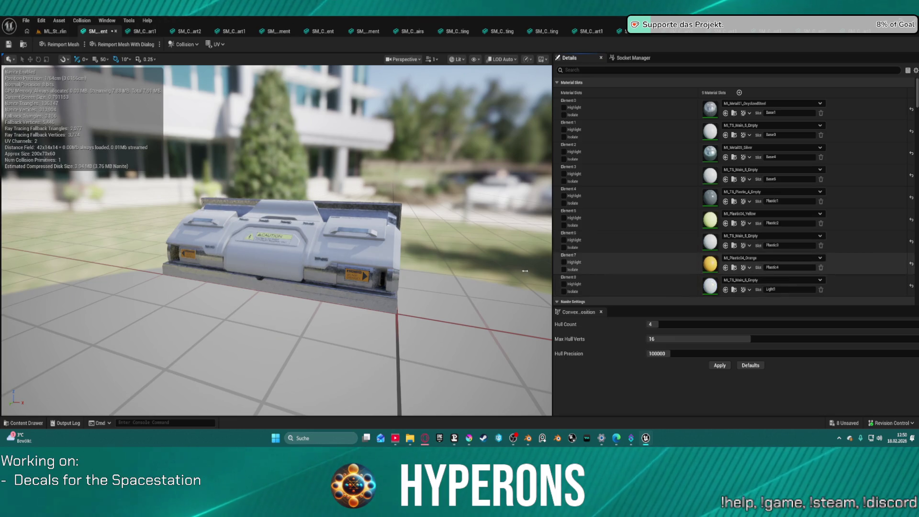
{"action": "left_click", "coordinate": [672, 285], "text": "shift"}
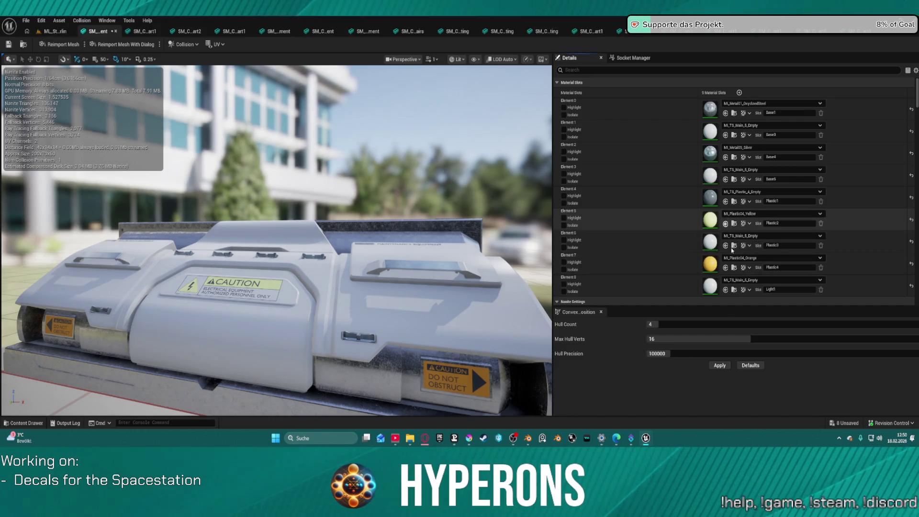
{"action": "left_click", "coordinate": [725, 268]}
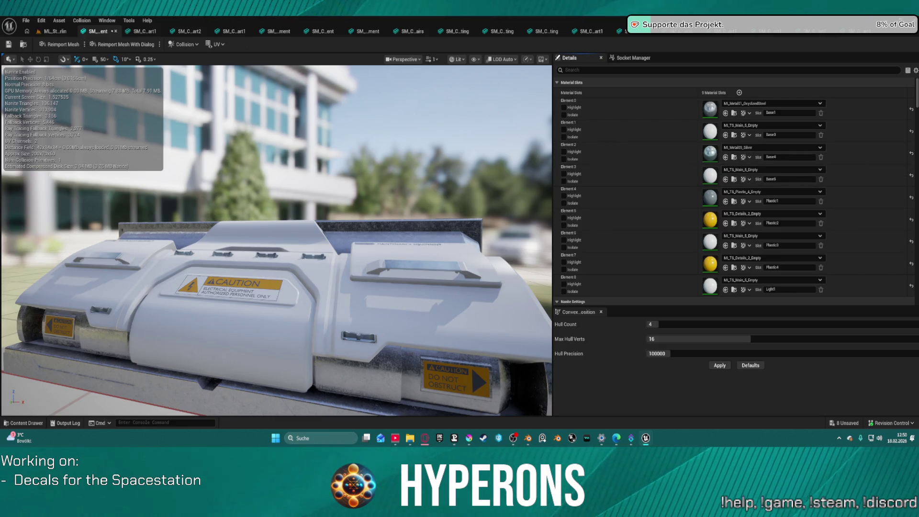
{"action": "key", "text": "ctrl+z"}
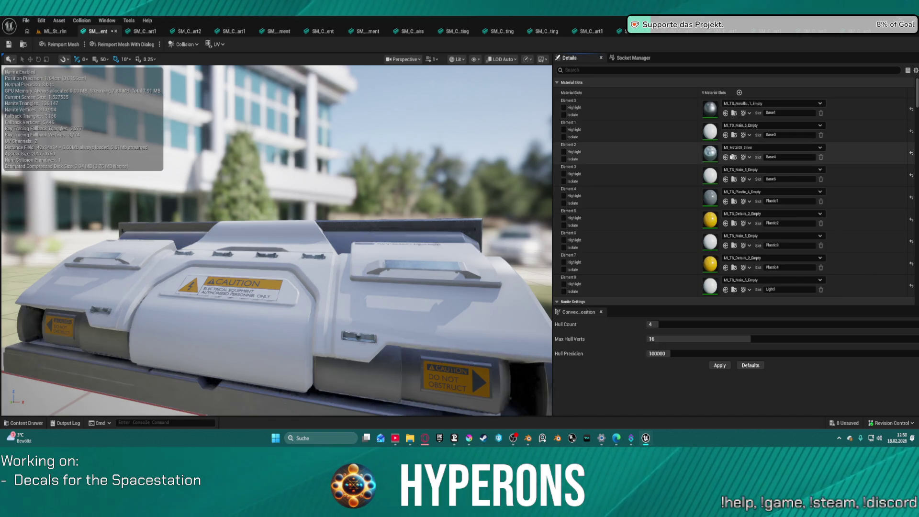
{"action": "key", "text": "ctrl+z"}
{"action": "mouse_move", "coordinate": [287, 240]}
{"action": "left_mouse_down"}
{"action": "mouse_move", "coordinate": [287, 268]}
{"action": "mouse_move", "coordinate": [248, 268]}
{"action": "mouse_move", "coordinate": [249, 225]}
{"action": "mouse_move", "coordinate": [278, 220]}
{"action": "mouse_move", "coordinate": [268, 230]}
{"action": "mouse_move", "coordinate": [216, 229]}
{"action": "mouse_move", "coordinate": [234, 230]}
{"action": "mouse_move", "coordinate": [225, 225]}
{"action": "left_mouse_up"}
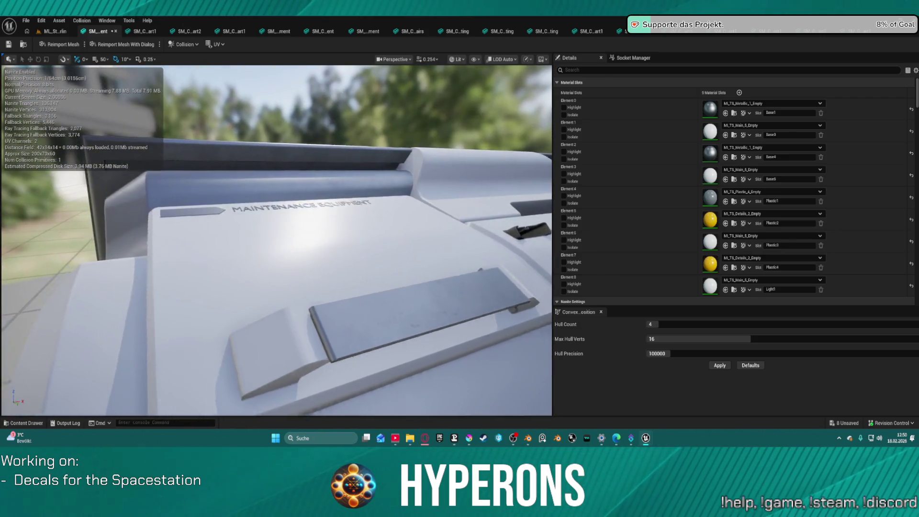
Step: Change Element 2 to MI_TS_Metallic_2_Empty, check the caution panels, and close the 200X70 console
{"action": "left_click", "coordinate": [751, 148]}
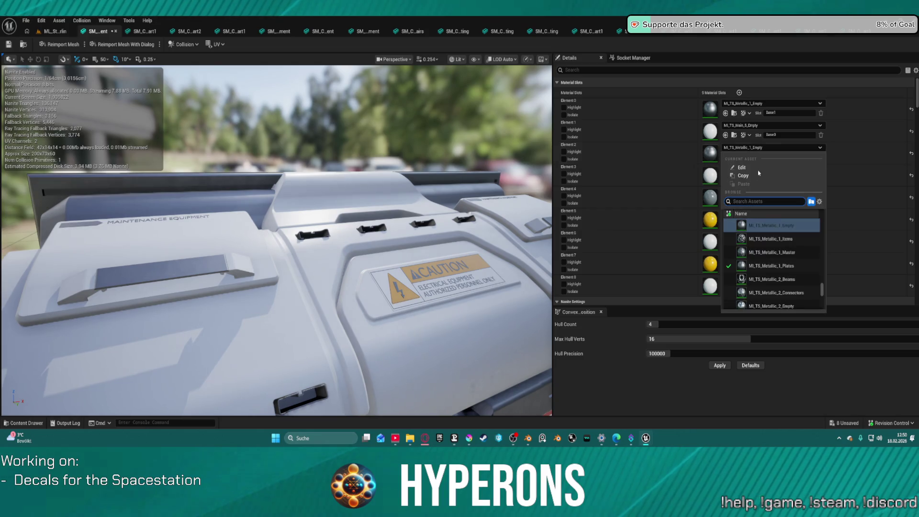
{"action": "scroll", "coordinate": [780, 280], "scroll_direction": "down", "scroll_amount": 2}
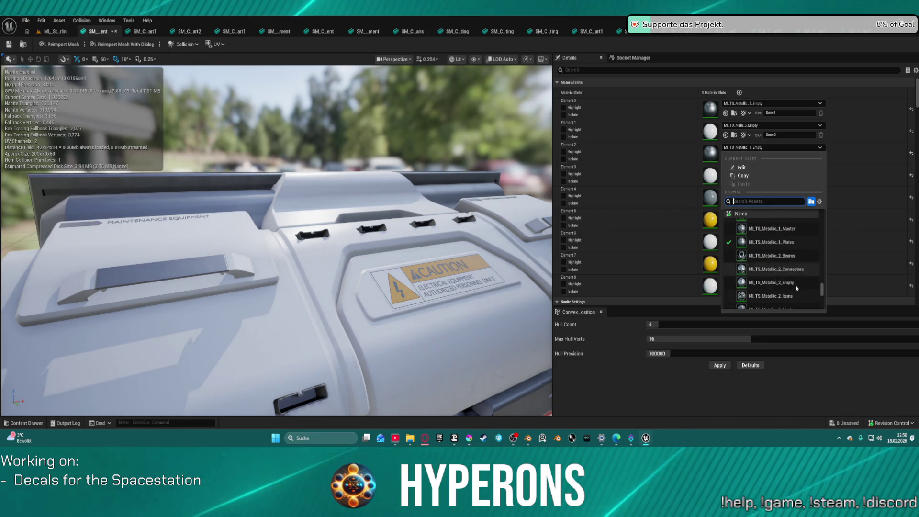
{"action": "left_click", "coordinate": [770, 282]}
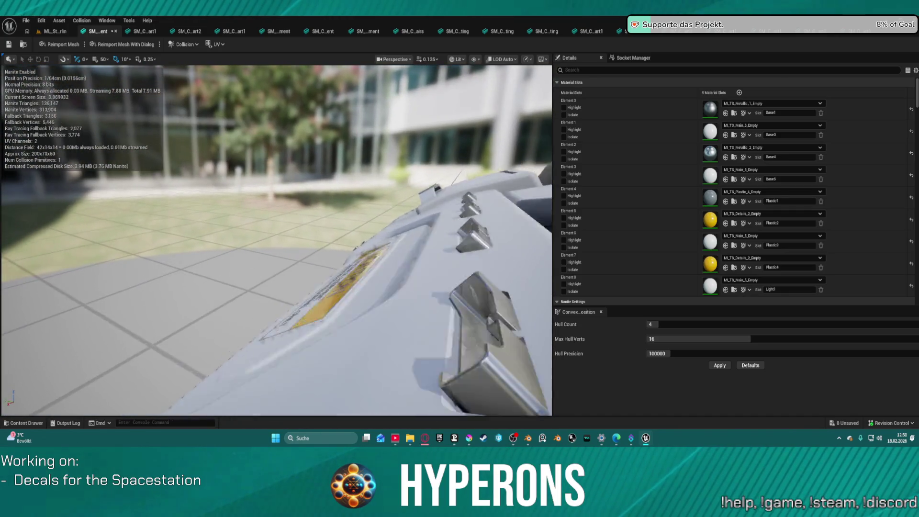
{"action": "left_click_drag", "start_coordinate": [277, 239], "coordinate": [316, 232]}
{"action": "mouse_move", "coordinate": [277, 239]}
{"action": "left_mouse_down"}
{"action": "mouse_move", "coordinate": [393, 242]}
{"action": "mouse_move", "coordinate": [376, 248]}
{"action": "left_mouse_up"}
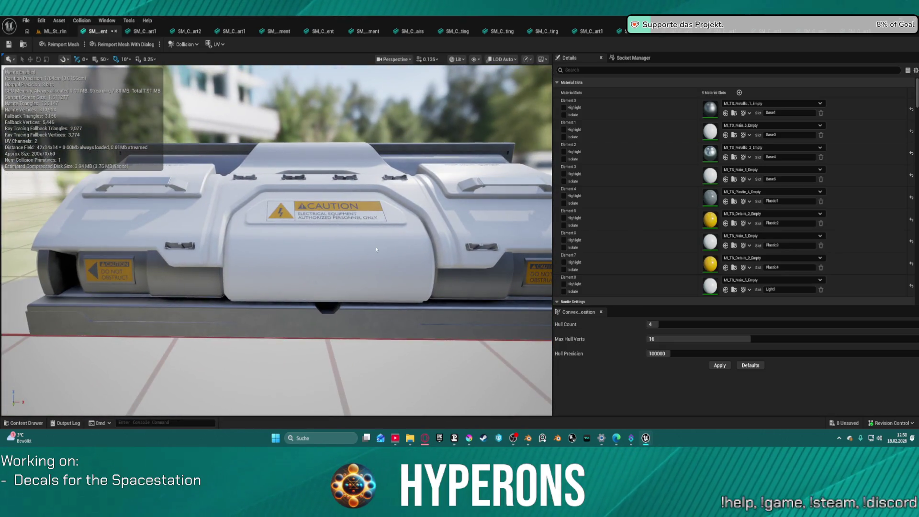
{"action": "left_click", "coordinate": [115, 31]}
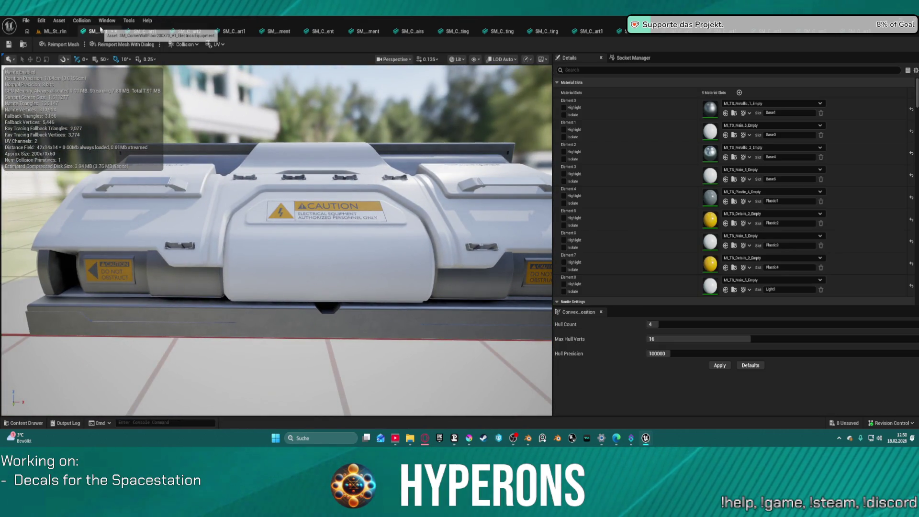
{"action": "left_click_drag", "start_coordinate": [301, 126], "coordinate": [287, 91]}
Step: Frame the mesh, then set Element 3 to MI_TS_Metallic_1_Empty and Element 5 to MI_TS_Plastic_4_Empty
{"action": "key", "text": "f"}
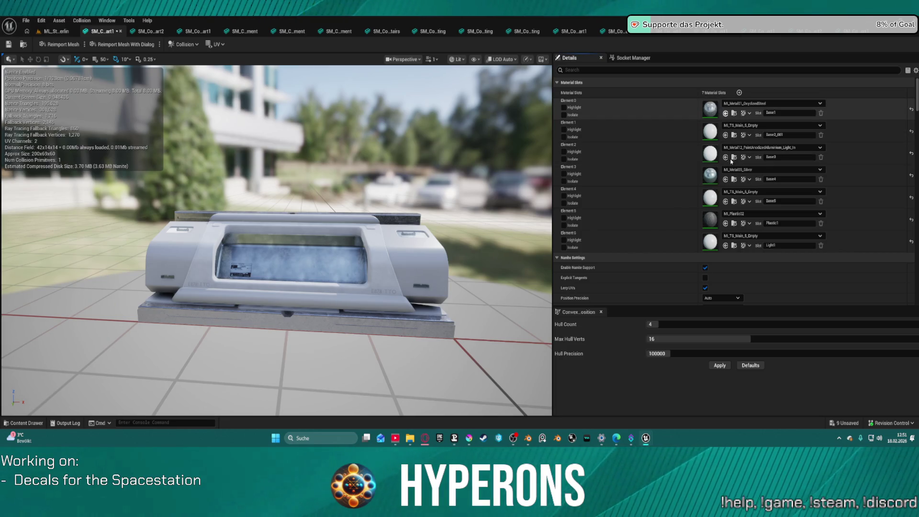
{"action": "left_click", "coordinate": [726, 180]}
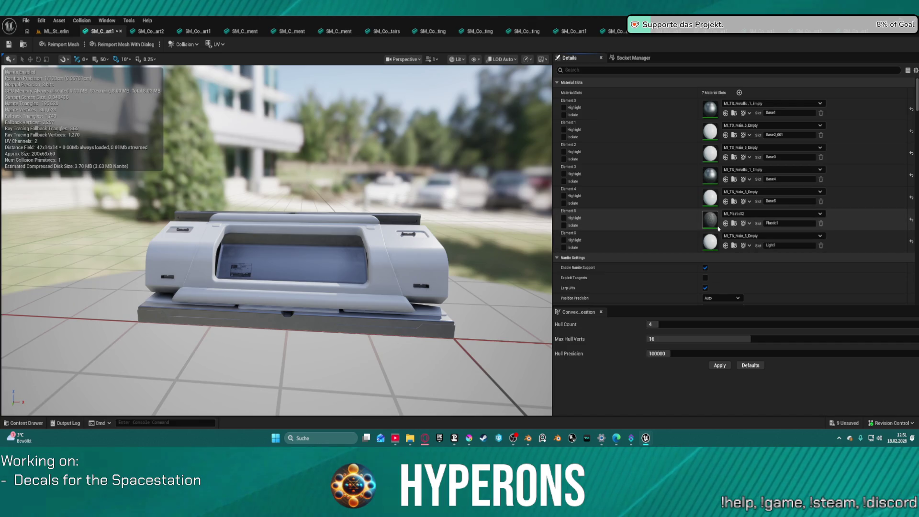
{"action": "left_click", "coordinate": [726, 224]}
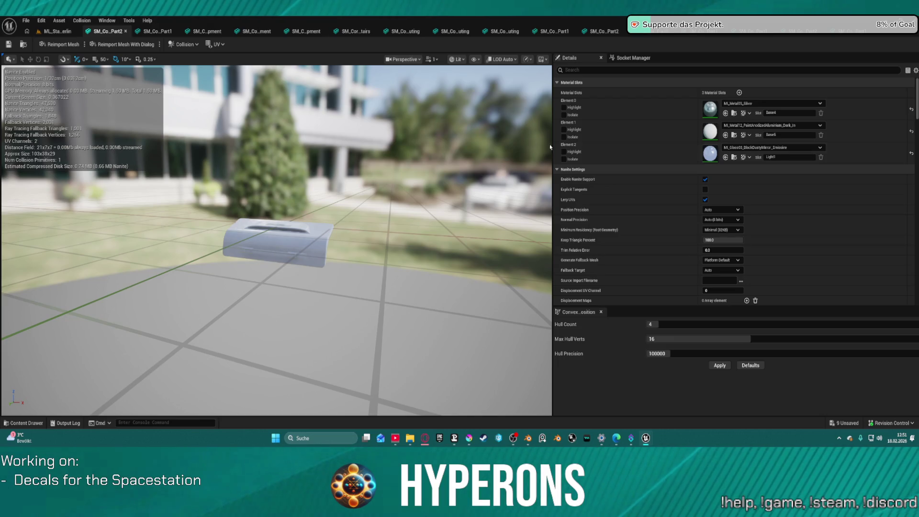
Step: Put the TS Main instance on Part2's Elements 1 and 2 and MI_TS_Metallic_1_Empty on Element 0, then close it
{"action": "key", "text": "ctrl+v"}
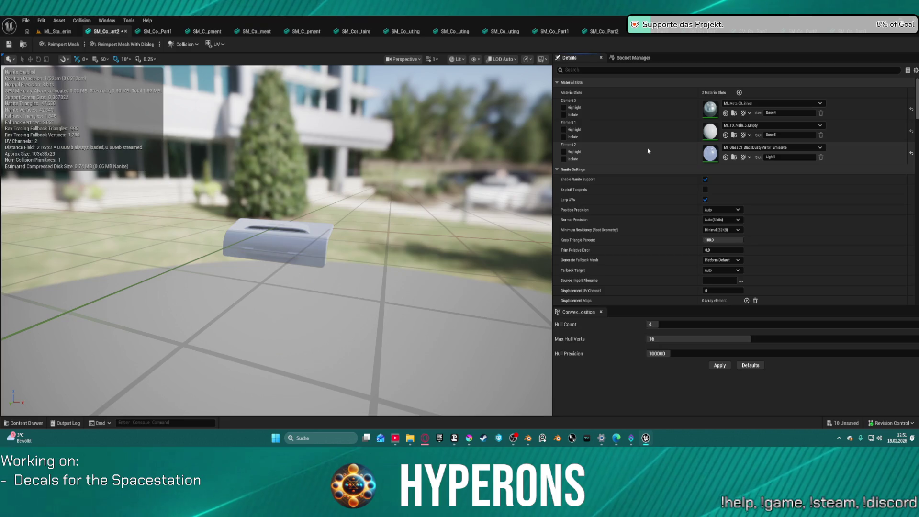
{"action": "key", "text": "ctrl+v"}
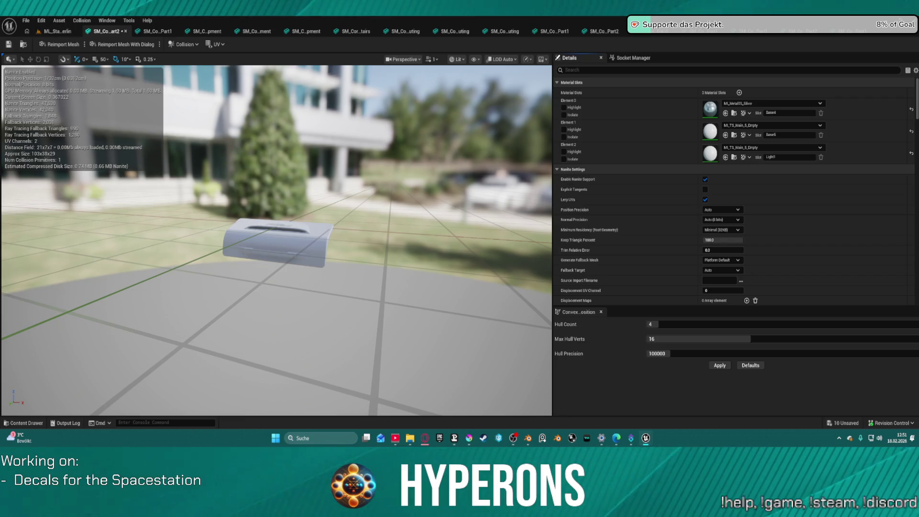
{"action": "left_click", "coordinate": [725, 113]}
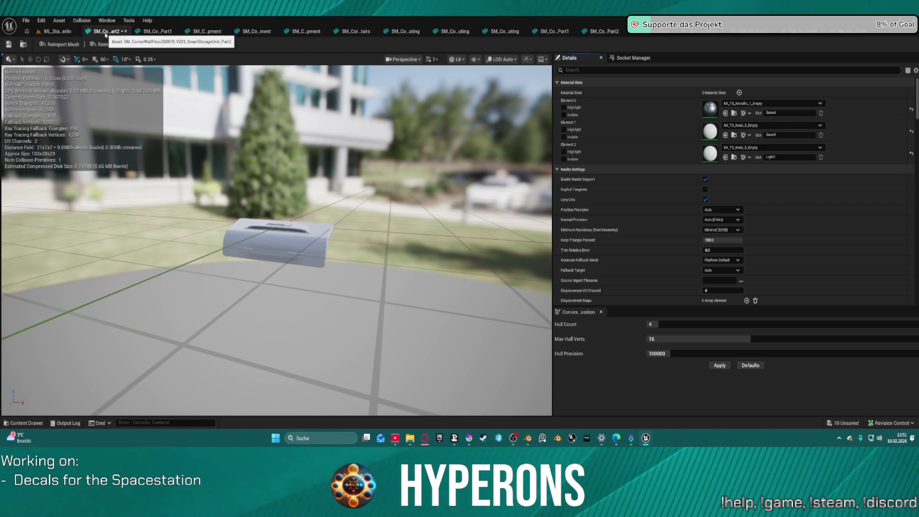
{"action": "left_click", "coordinate": [126, 31]}
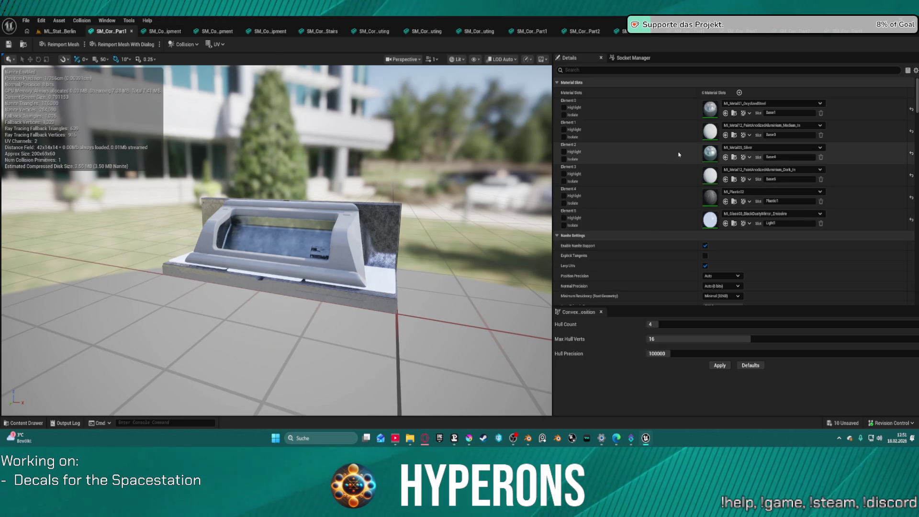
Step: On Part1, assign TS Main, put TS Metallic on Element 2 and Plastic_4 on Element 4, then close and save
{"action": "key", "text": "ctrl+s"}
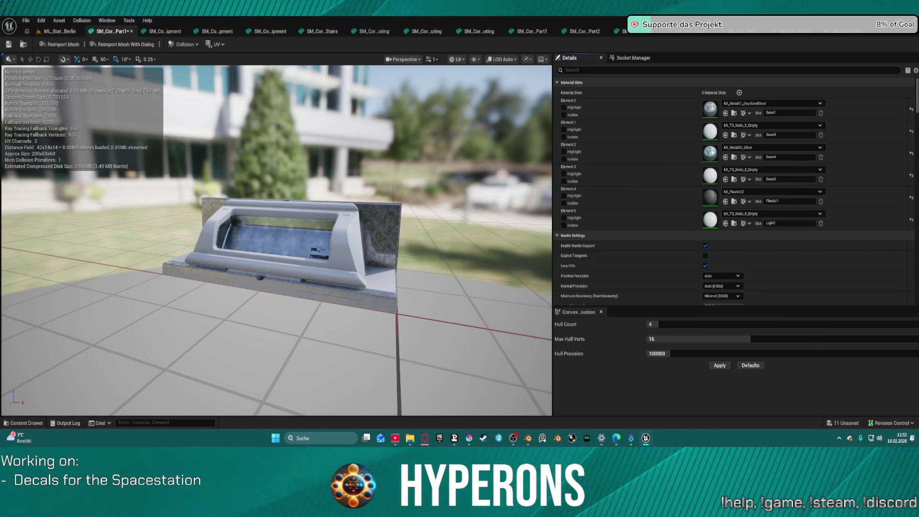
{"action": "left_click", "coordinate": [725, 158]}
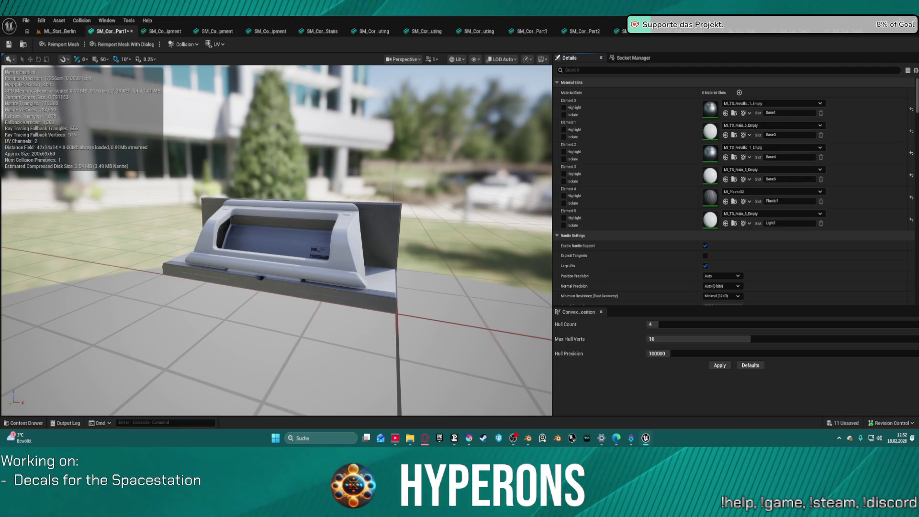
{"action": "left_click", "coordinate": [726, 201]}
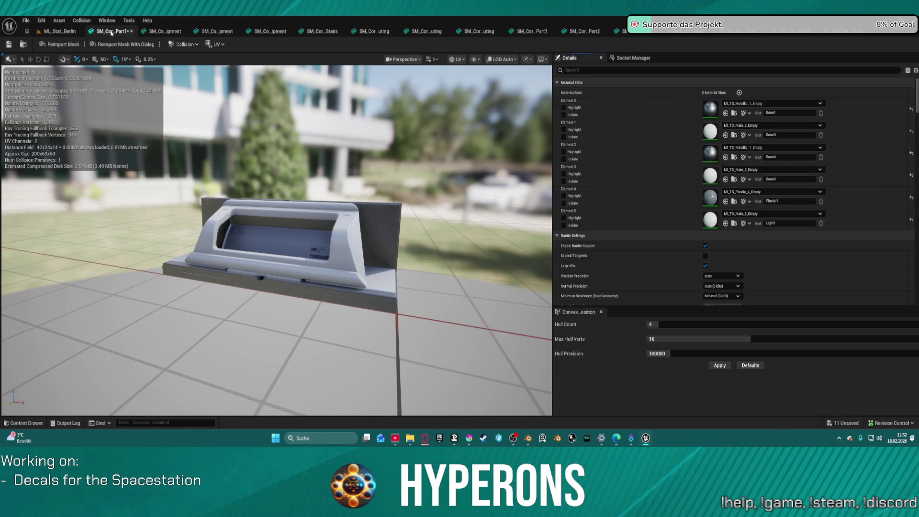
{"action": "middle_click", "coordinate": [111, 32]}
{"action": "key", "text": "ctrl+s"}
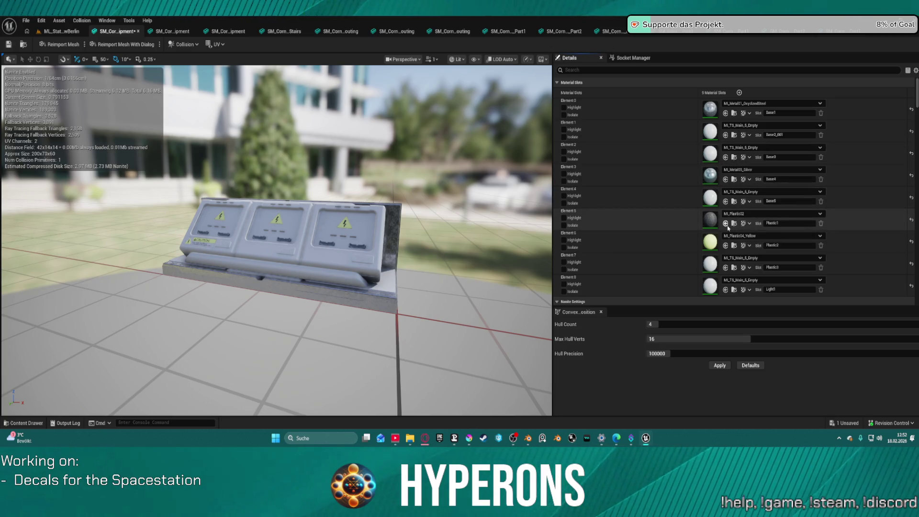
Step: Set Element 5 to MI_TS_Plastic_4_Empty, Element 6 to Details_2, and Elements 0 and 3 to Metallic_1, then close the unit
{"action": "left_click", "coordinate": [726, 224]}
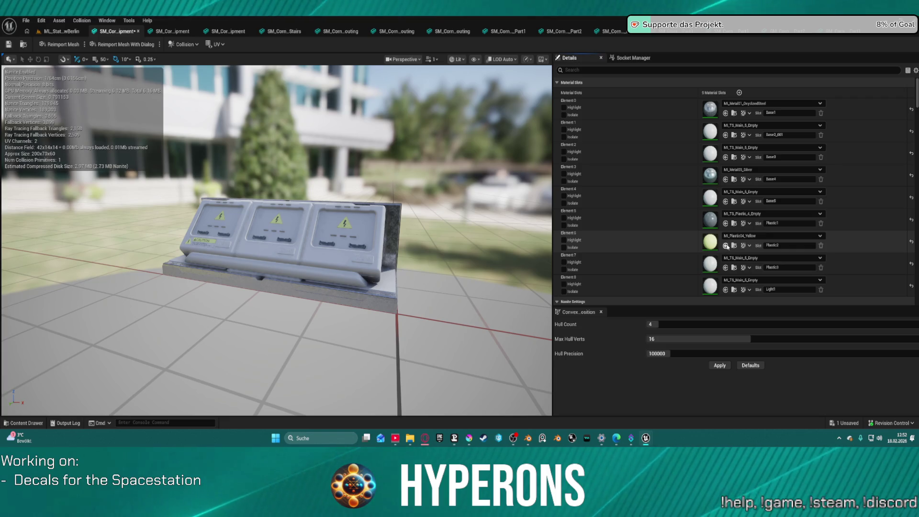
{"action": "left_click", "coordinate": [725, 246]}
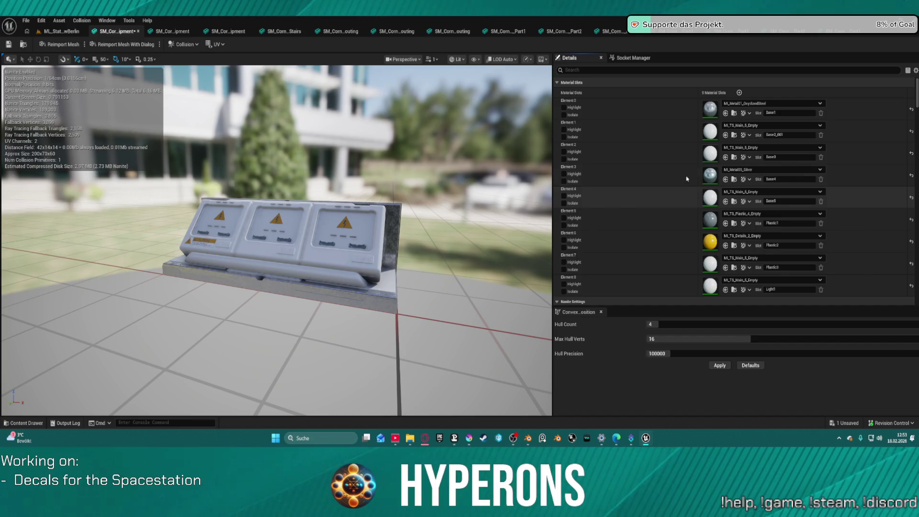
{"action": "left_click", "coordinate": [726, 113]}
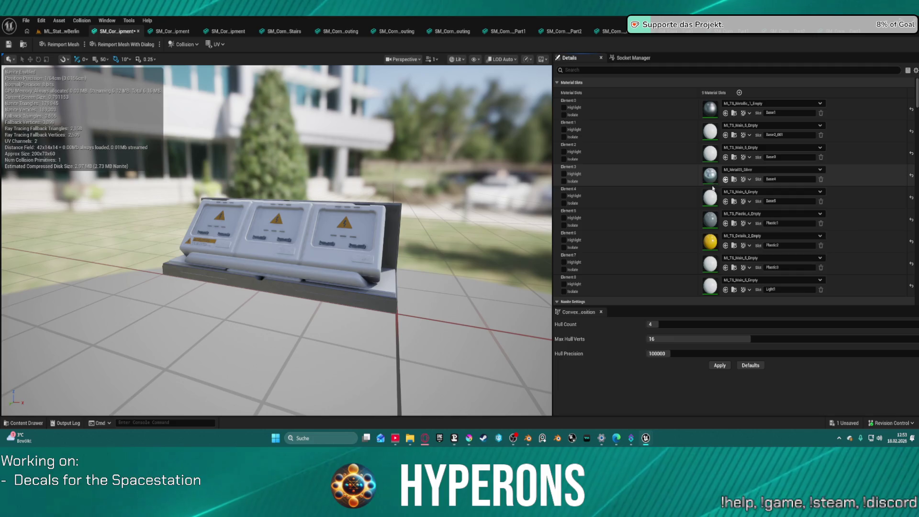
{"action": "left_click", "coordinate": [725, 179]}
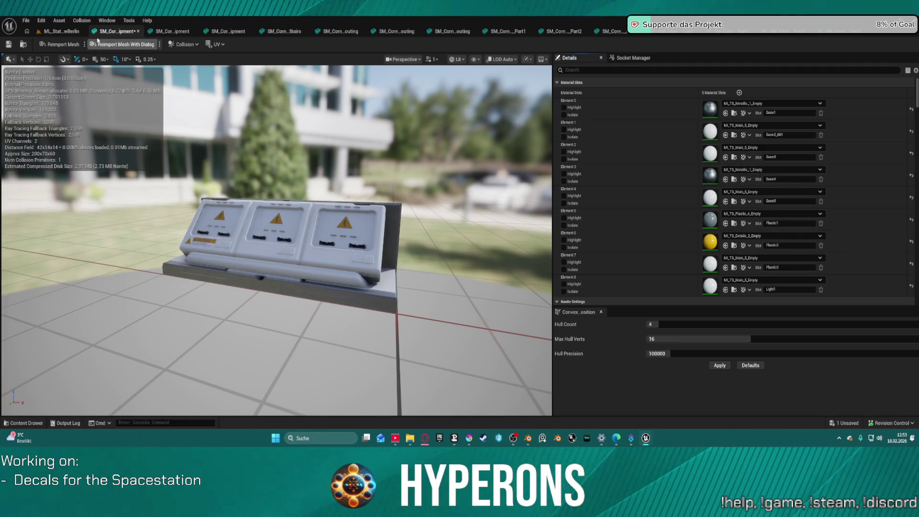
{"action": "middle_click", "coordinate": [123, 36]}
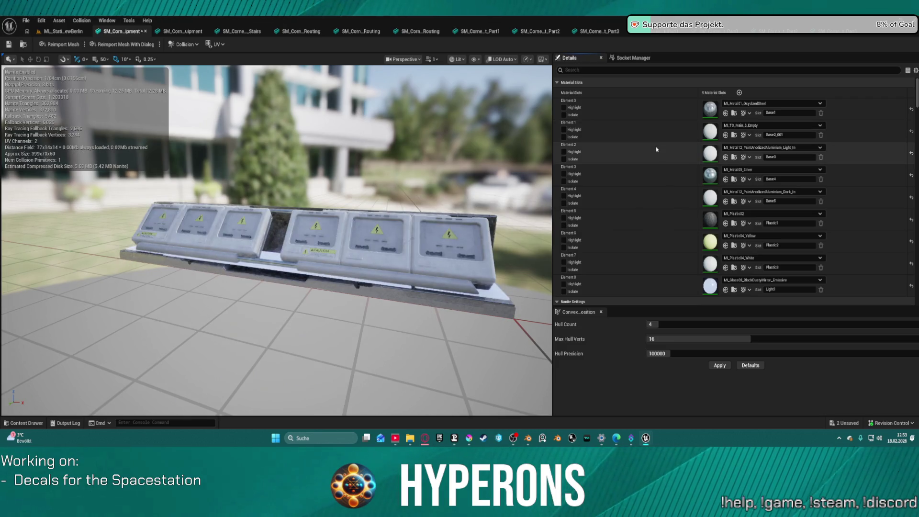
Step: Put the TS Main instance on Elements 2, 4, 7 and 8, replacing the white plastic and emissive glass
{"action": "key", "text": "ctrl+v"}
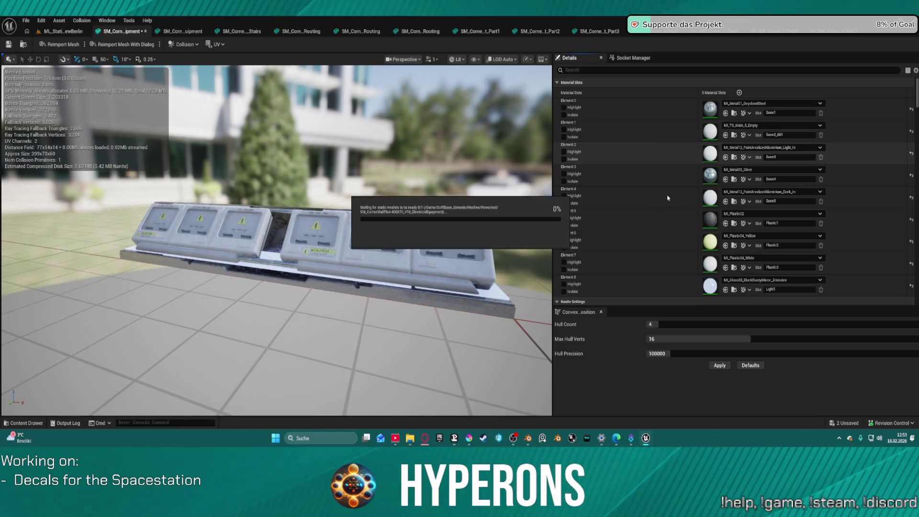
{"action": "key", "text": "ctrl+v"}
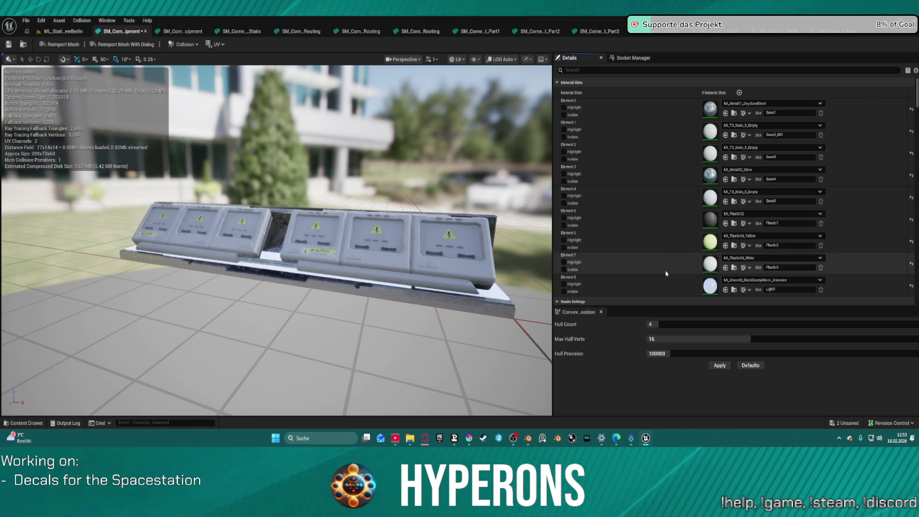
{"action": "key", "text": "ctrl+v"}
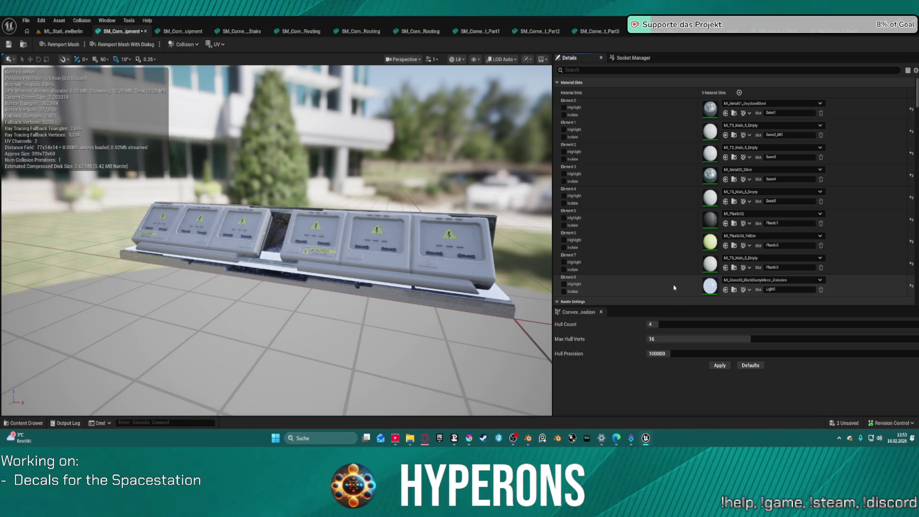
{"action": "key", "text": "ctrl+v"}
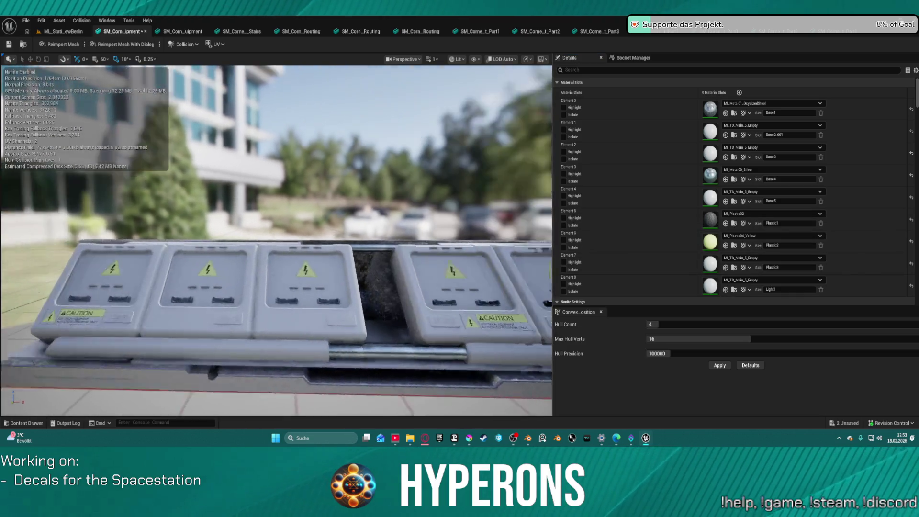
{"action": "mouse_move", "coordinate": [276, 239]}
{"action": "left_mouse_down"}
{"action": "mouse_move", "coordinate": [276, 225]}
{"action": "mouse_move", "coordinate": [276, 249]}
{"action": "mouse_move", "coordinate": [276, 220]}
{"action": "left_mouse_up"}
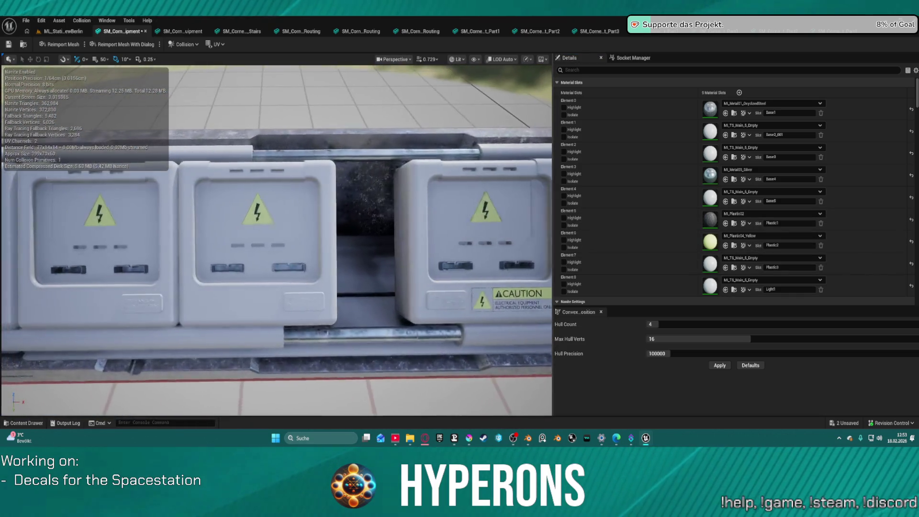
{"action": "scroll", "coordinate": [533, 164], "scroll_direction": "down", "scroll_amount": 5}
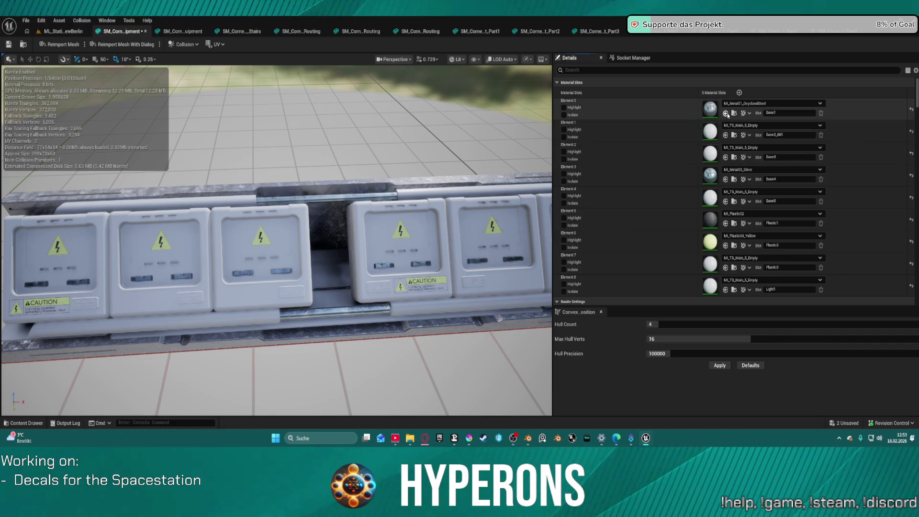
Step: Set Elements 0 and 3 to TS Metallic, Element 6 to Details_2, and Element 5 to Plastic_4, then close the six-panel mesh
{"action": "key", "text": "ctrl+z"}
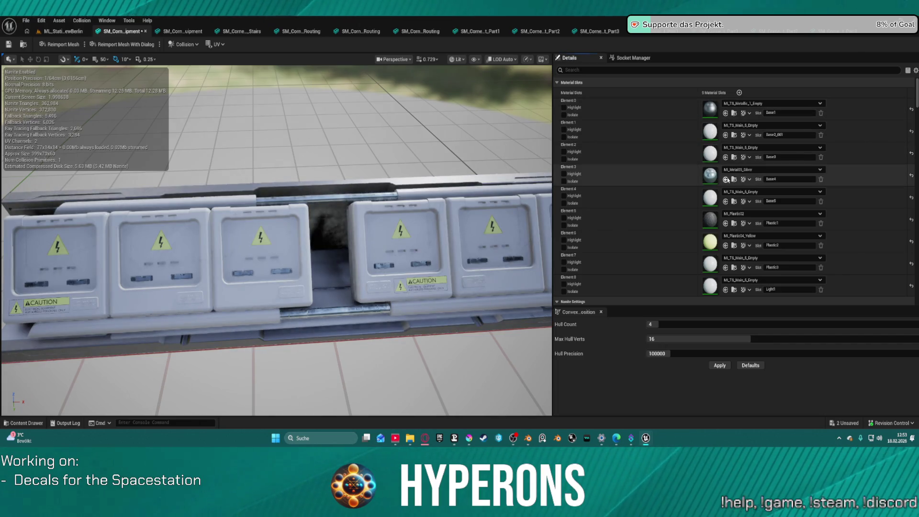
{"action": "left_click", "coordinate": [727, 180]}
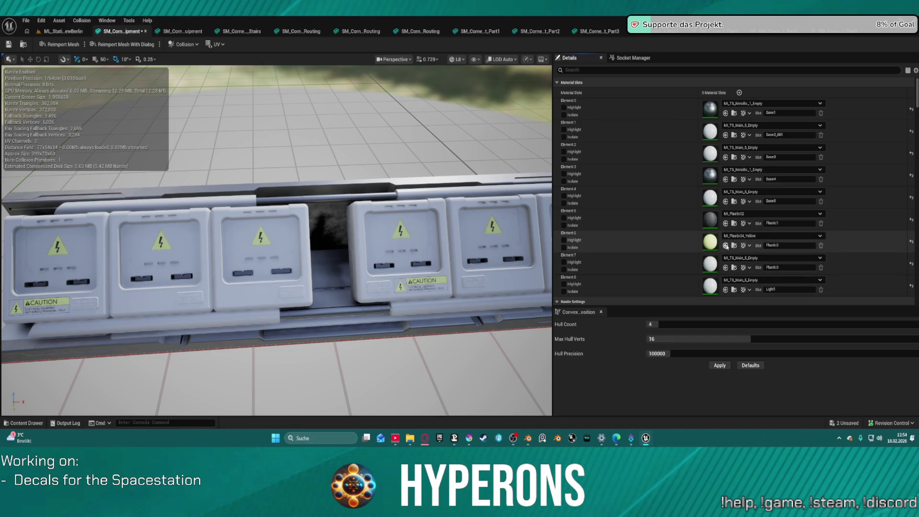
{"action": "key", "text": "ctrl+z"}
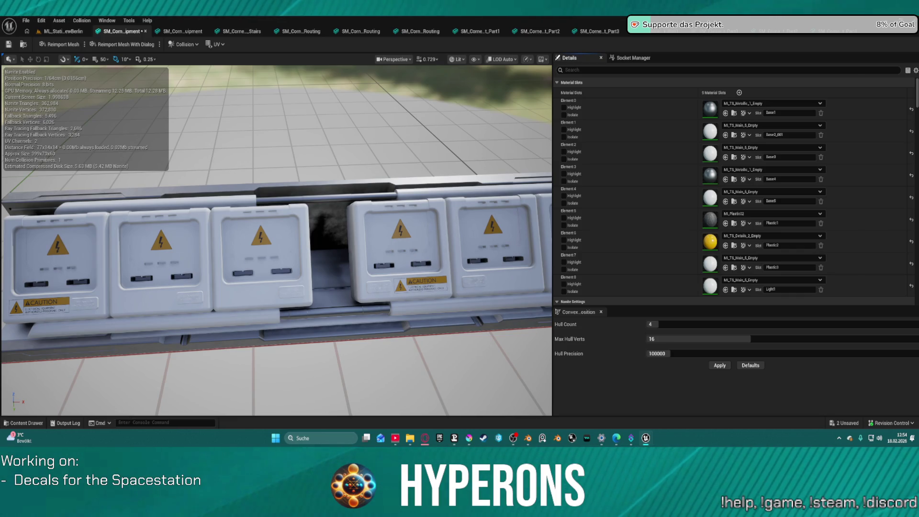
{"action": "left_click", "coordinate": [725, 224]}
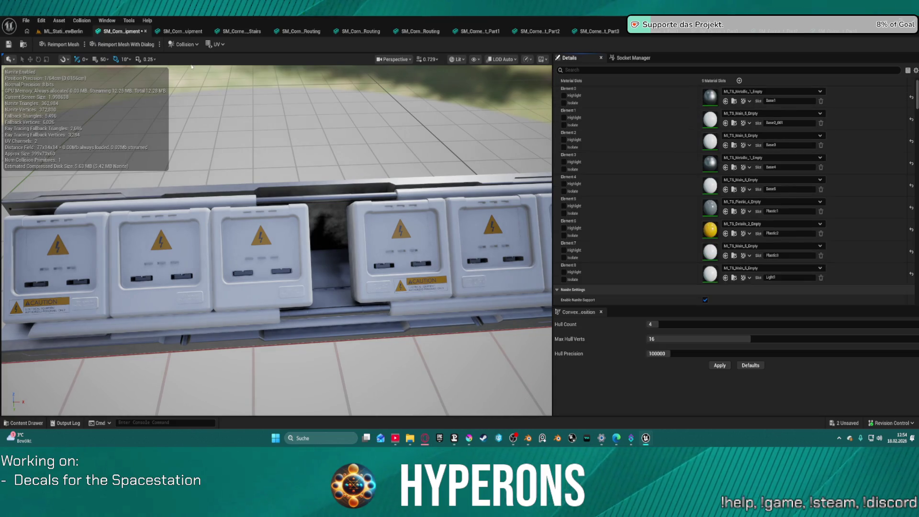
{"action": "scroll", "coordinate": [276, 240], "scroll_direction": "up", "scroll_amount": 8}
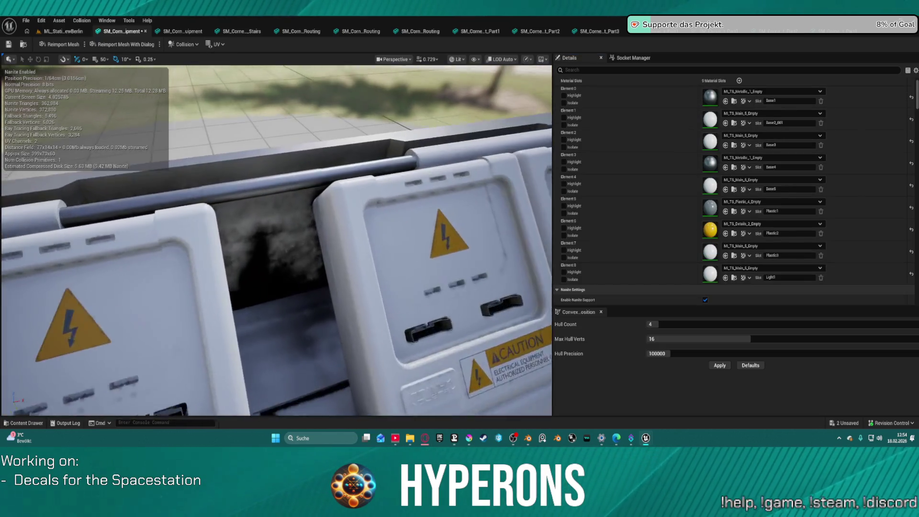
{"action": "scroll", "coordinate": [276, 240], "scroll_direction": "up", "scroll_amount": 10}
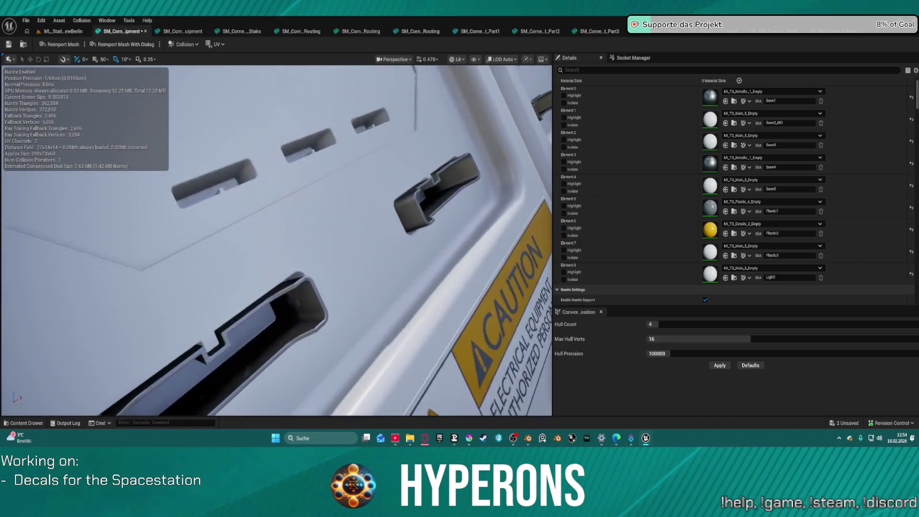
{"action": "scroll", "coordinate": [276, 240], "scroll_direction": "down", "scroll_amount": 15}
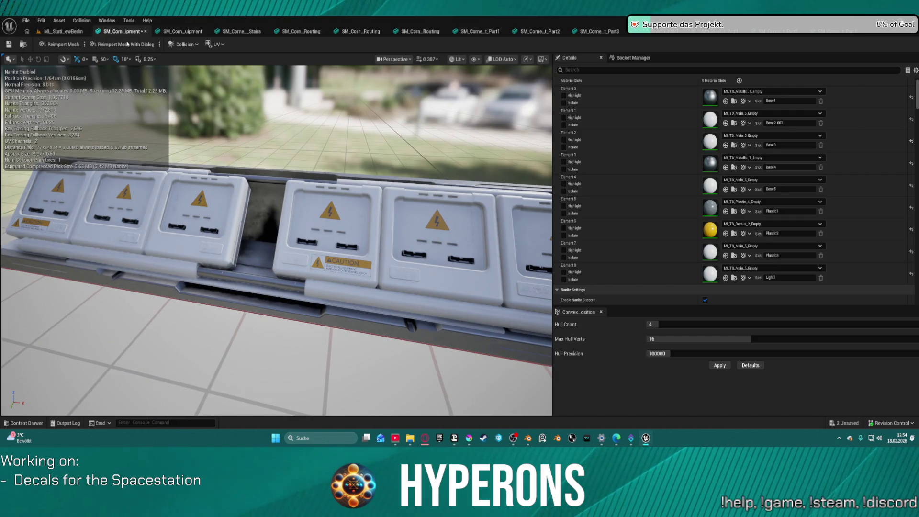
{"action": "left_click", "coordinate": [145, 31]}
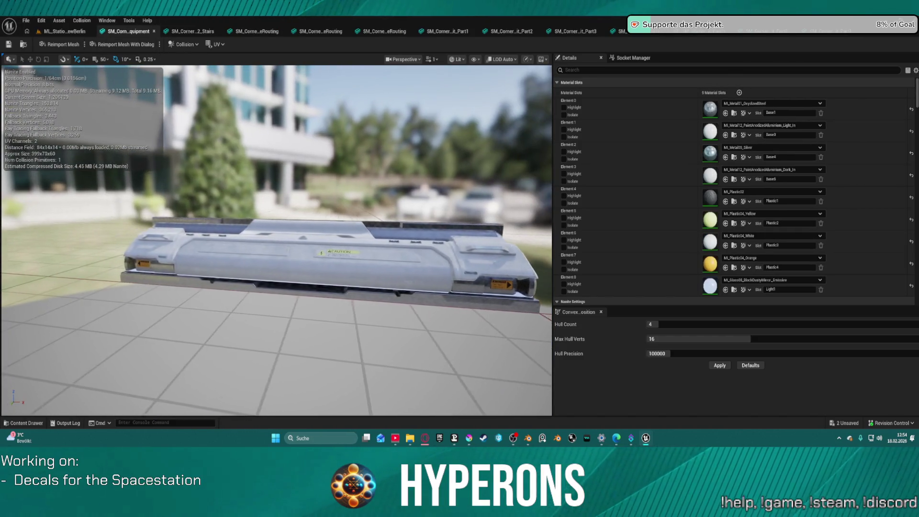
Step: Swap Element 7's orange plastic for MI_TS_Details_2_Empty and close the cover mesh
{"action": "scroll", "coordinate": [290, 193], "scroll_direction": "up", "scroll_amount": 2}
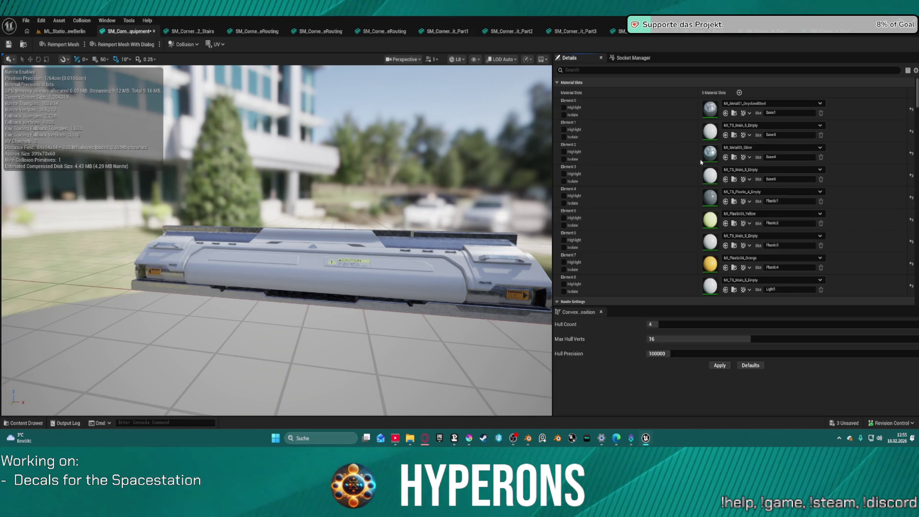
{"action": "left_click", "coordinate": [725, 269]}
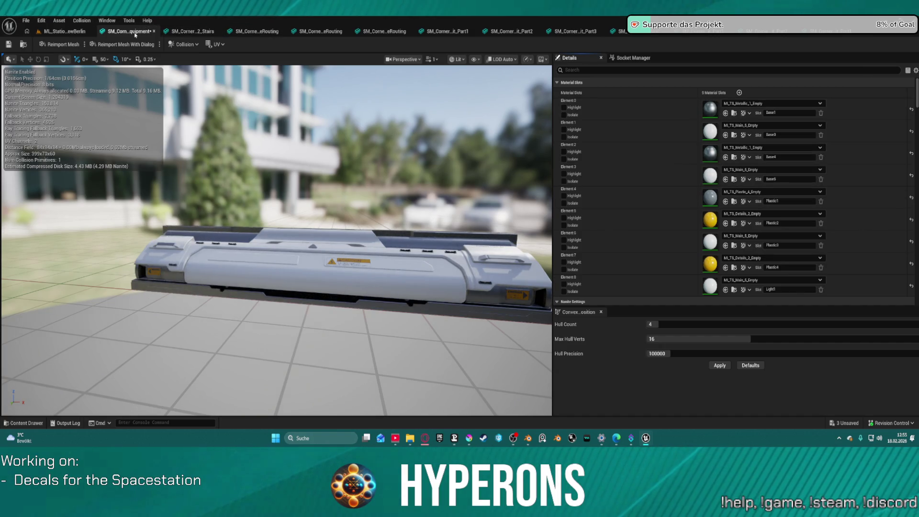
{"action": "left_click", "coordinate": [153, 31]}
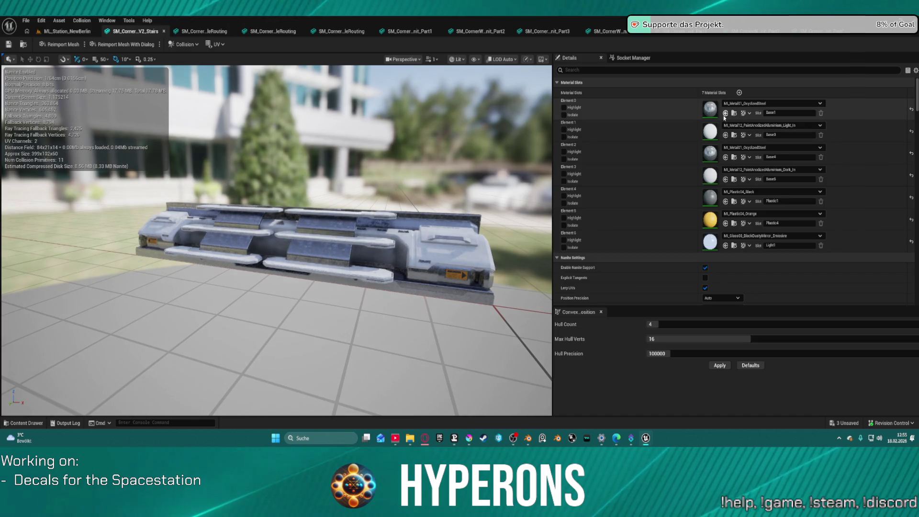
Step: Reapply trim-sheet instances on the stairs mesh: Main_5 on Elements 1, 3 and 6, Metallic_1 on Element 2
{"action": "left_click", "coordinate": [727, 157]}
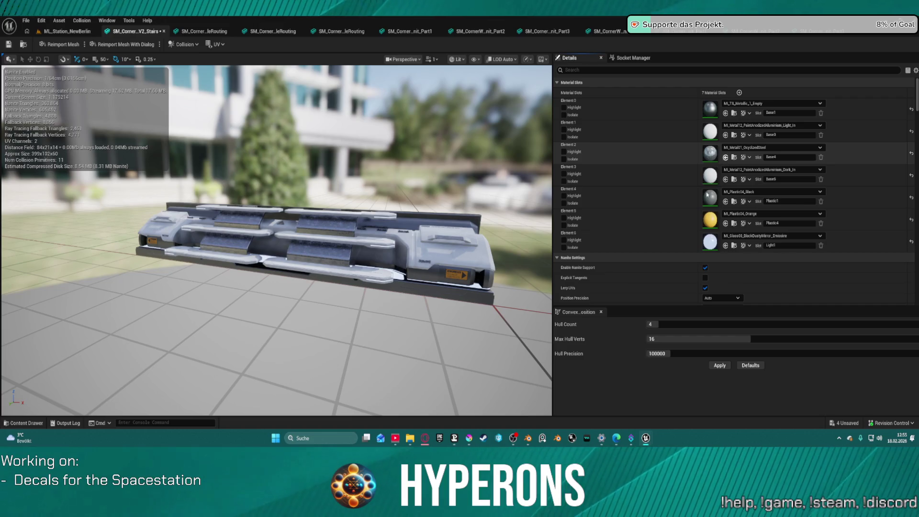
{"action": "key", "text": "ctrl+z"}
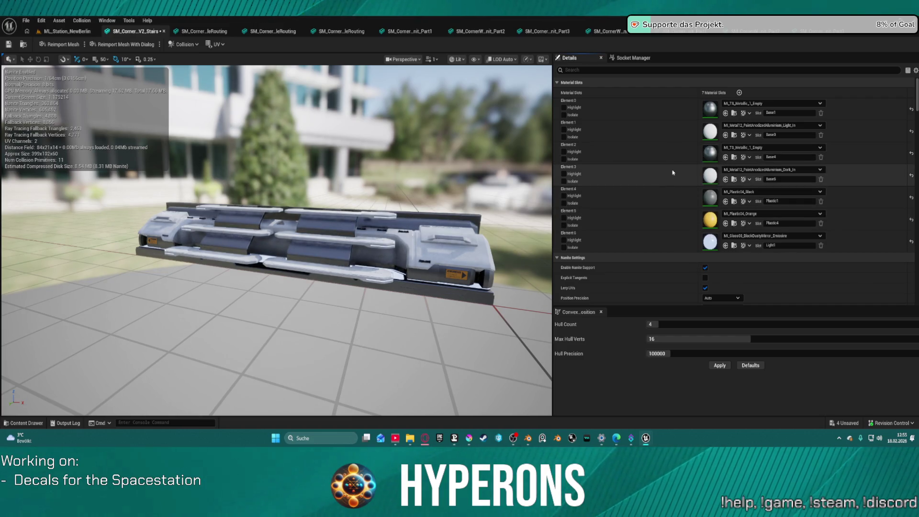
{"action": "key", "text": "ctrl+z"}
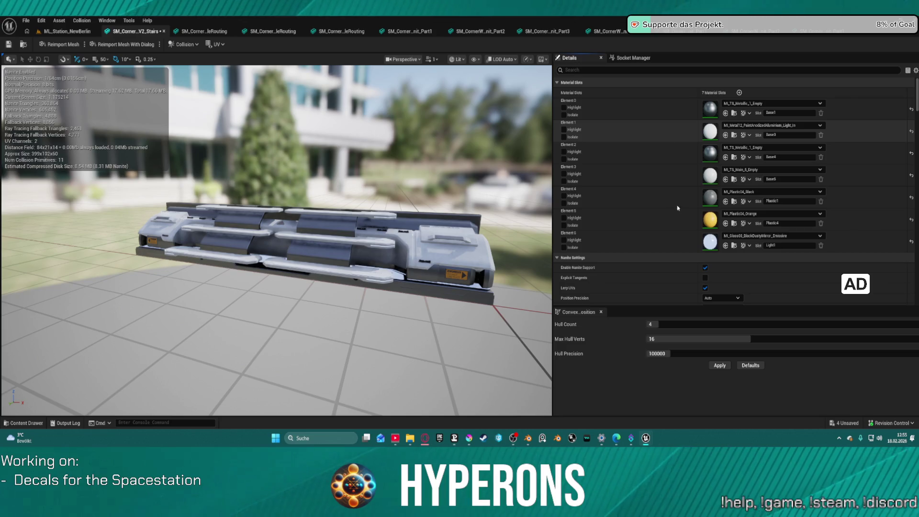
{"action": "key", "text": "ctrl+z"}
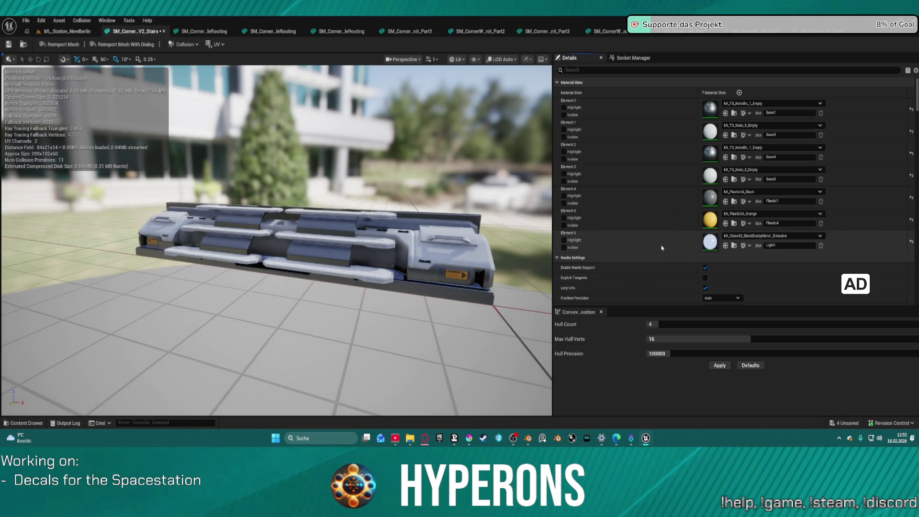
{"action": "key", "text": "ctrl+z"}
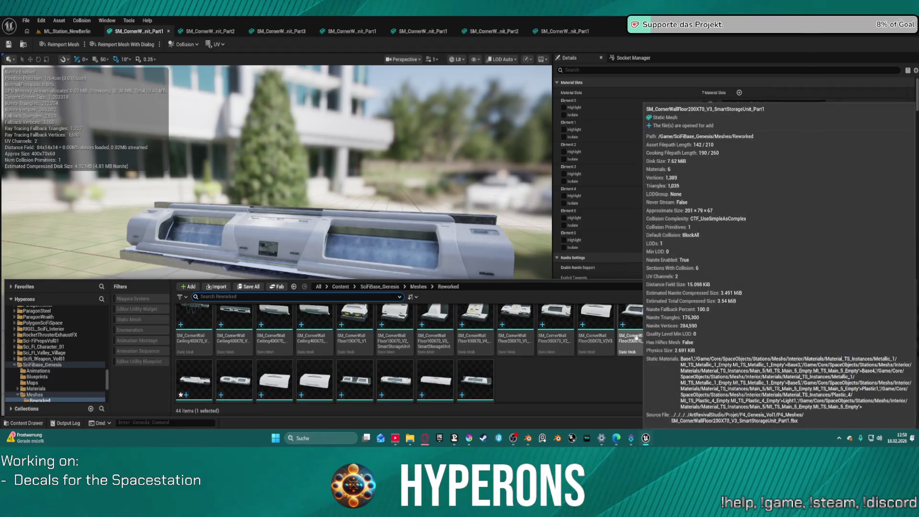
Step: Select the Floor200X70_V2 mesh asset and paste the trim-sheet material list onto its slots
{"action": "mouse_move", "coordinate": [556, 330]}
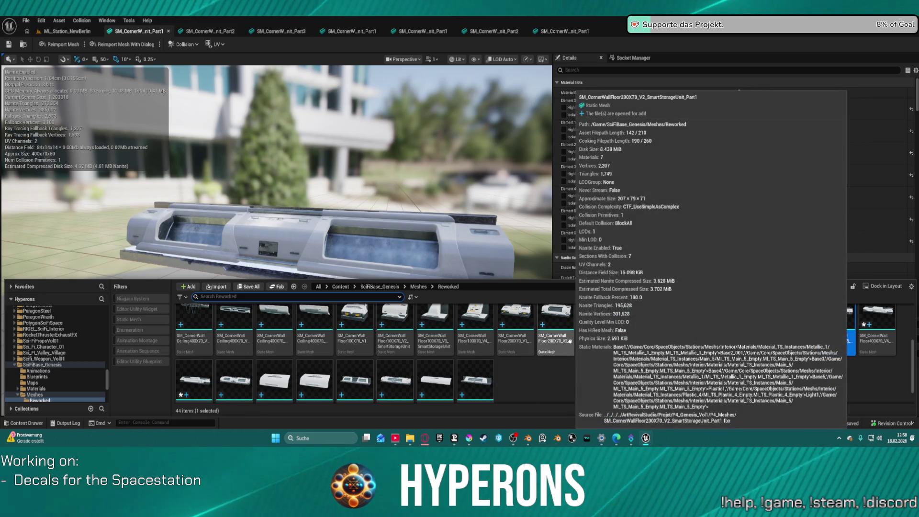
{"action": "left_click", "coordinate": [566, 340]}
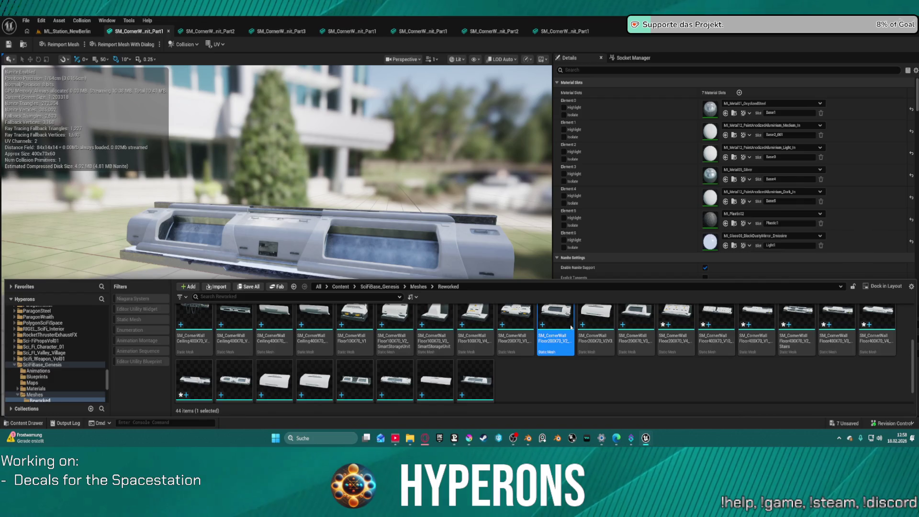
{"action": "key", "text": "ctrl+space"}
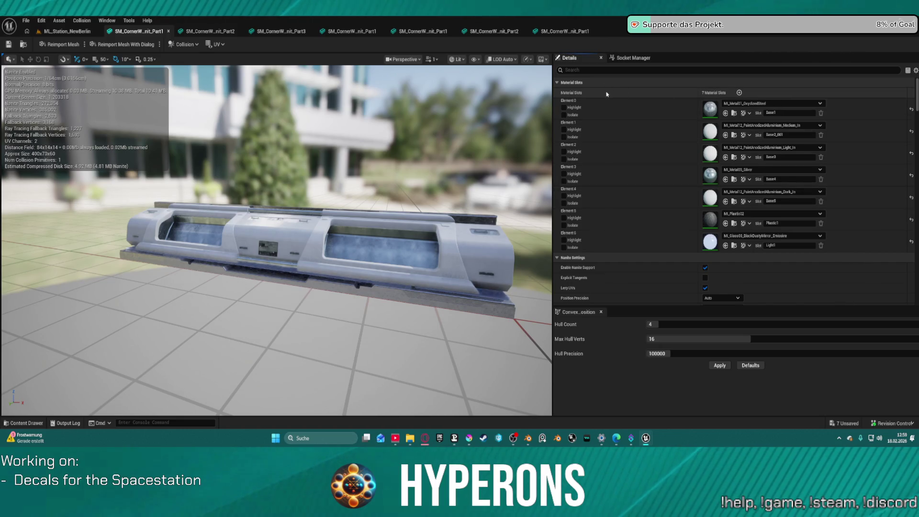
{"action": "key", "text": "ctrl+s"}
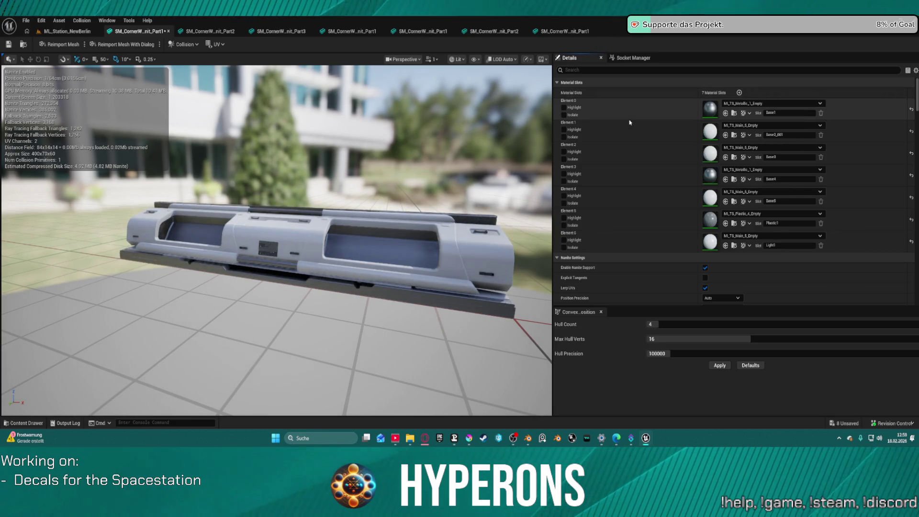
Step: Zoom in to compare the original and trim-sheet materials, then close the Part1 mesh
{"action": "mouse_move", "coordinate": [287, 287]}
{"action": "left_mouse_down"}
{"action": "mouse_move", "coordinate": [282, 206]}
{"action": "mouse_move", "coordinate": [248, 205]}
{"action": "left_mouse_up"}
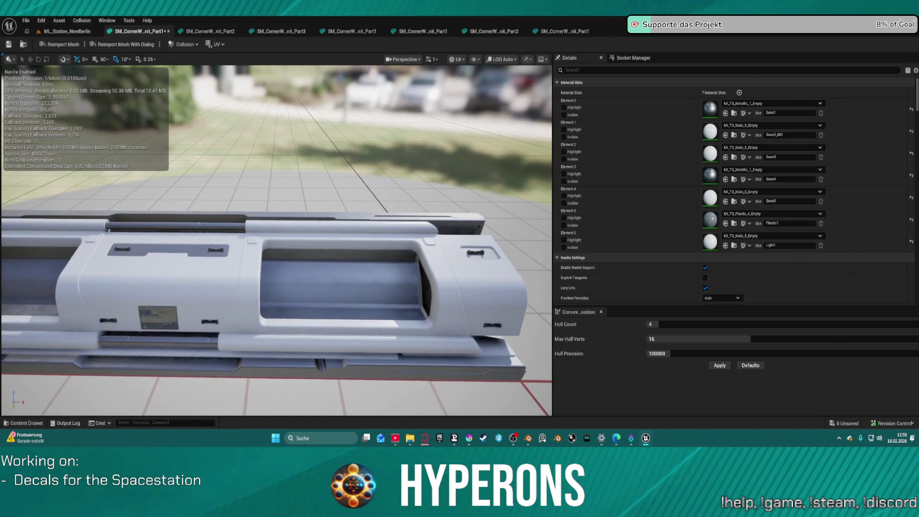
{"action": "left_click_drag", "start_coordinate": [517, 264], "coordinate": [518, 264]}
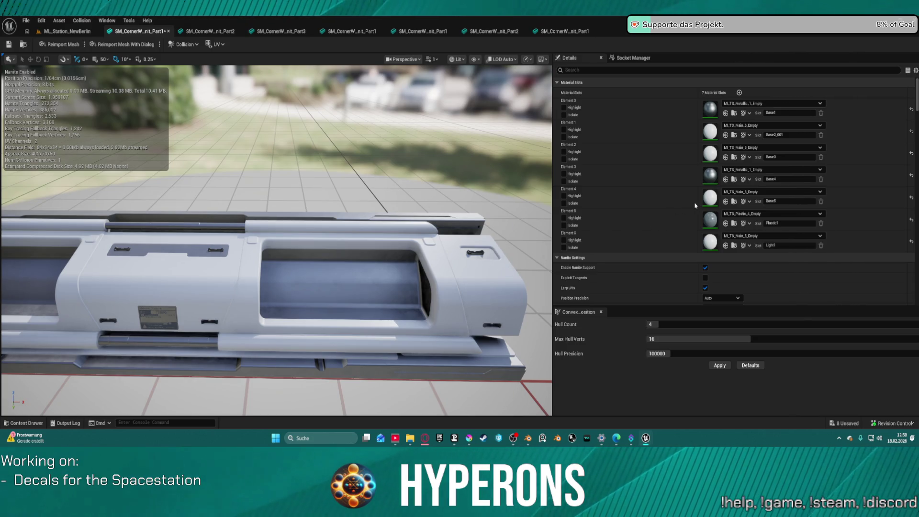
{"action": "key", "text": "ctrl+v"}
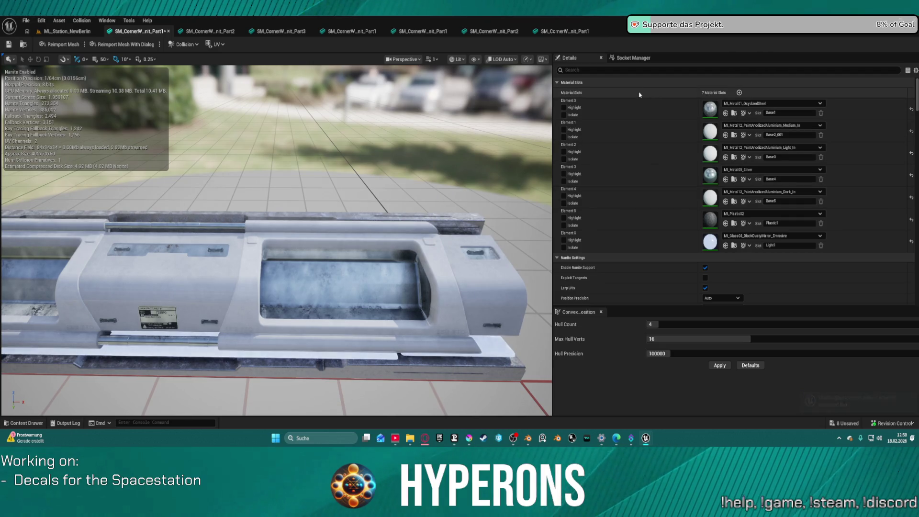
{"action": "key", "text": "ctrl+z"}
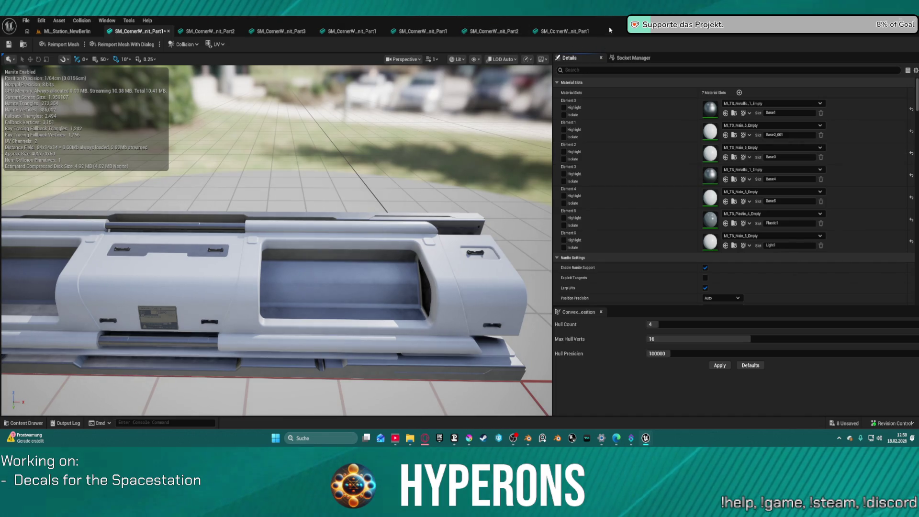
{"action": "middle_click", "coordinate": [125, 32]}
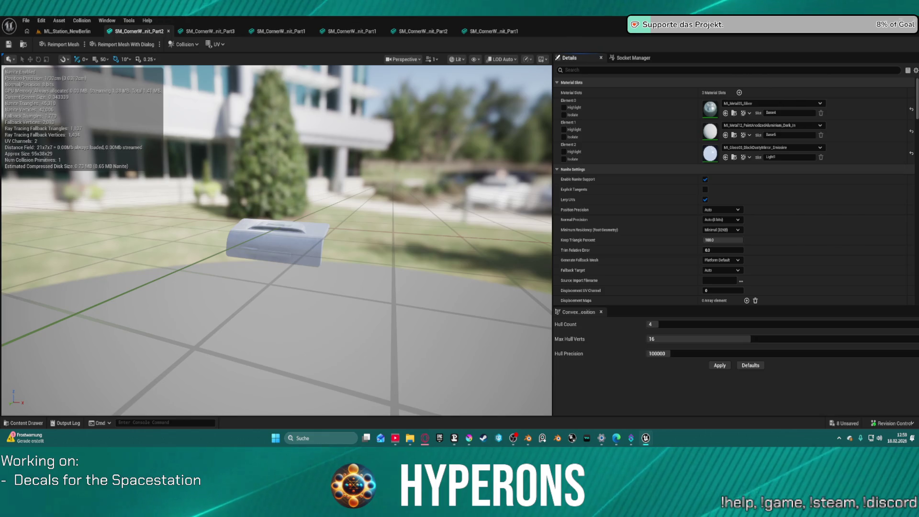
Step: Open corner-wall Part2, paste the trim-sheet material list into its three slots, and close it
{"action": "key", "text": "ctrl+space"}
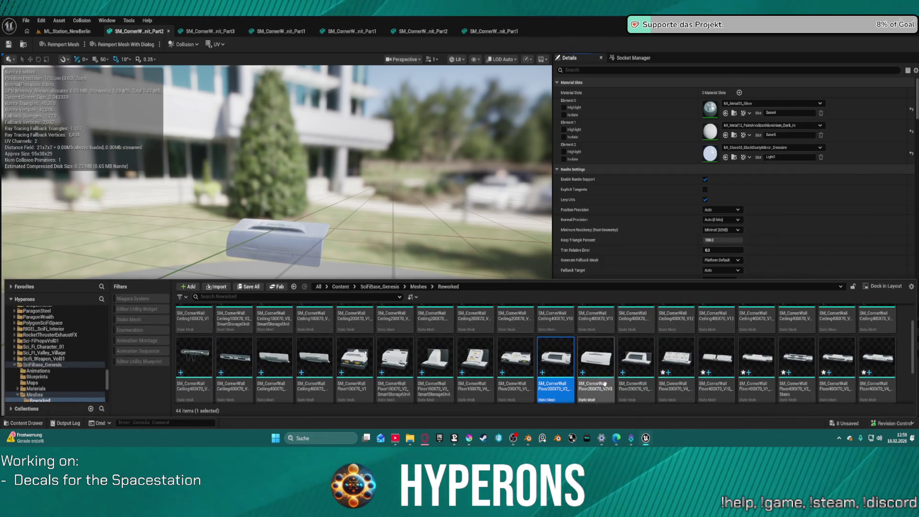
{"action": "scroll", "coordinate": [550, 373], "scroll_direction": "up", "scroll_amount": 1}
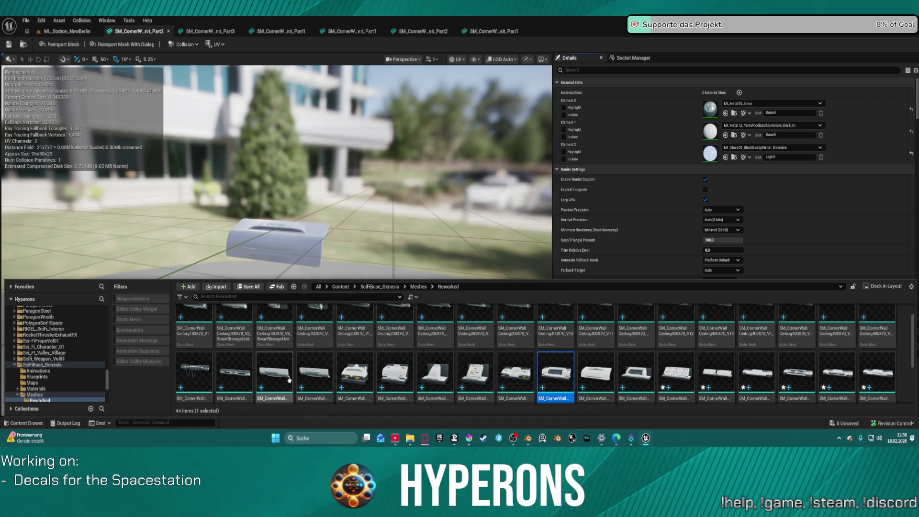
{"action": "scroll", "coordinate": [289, 380], "scroll_direction": "down", "scroll_amount": 2}
{"action": "double_click", "coordinate": [273, 352]}
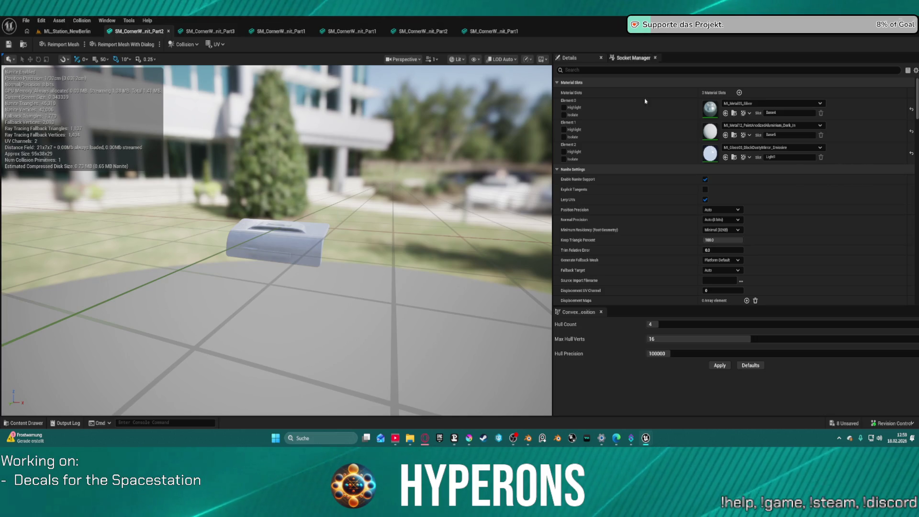
{"action": "left_click", "coordinate": [580, 94]}
{"action": "key", "text": "ctrl+v"}
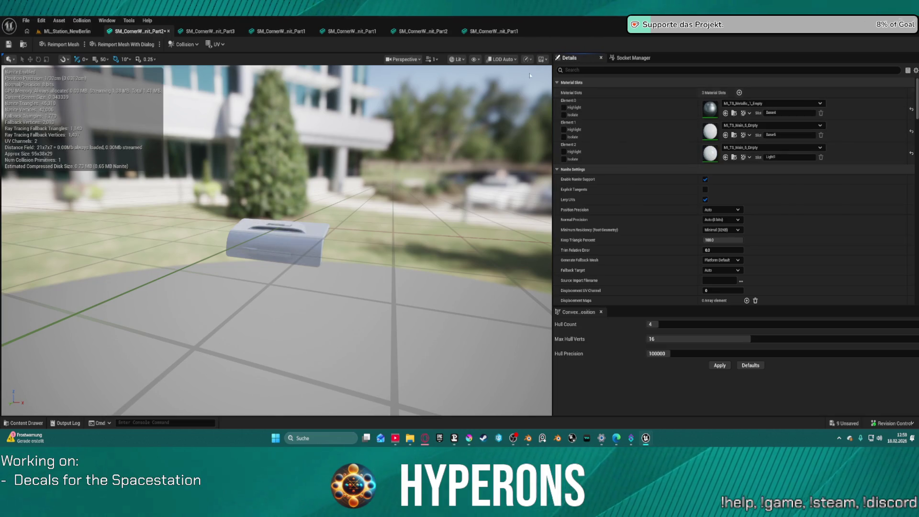
{"action": "left_click", "coordinate": [168, 31]}
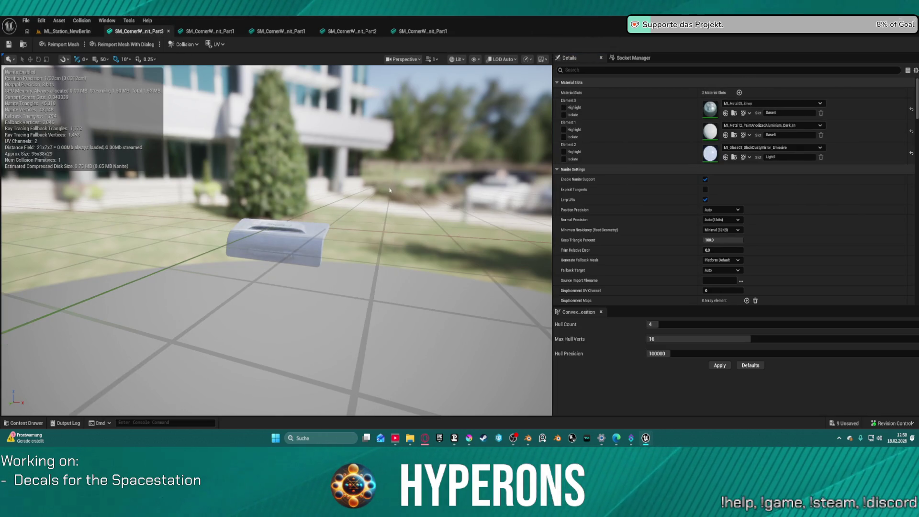
Step: Paste the same TS trim-sheet material list into Part3's three slots and close it
{"action": "left_click", "coordinate": [610, 93]}
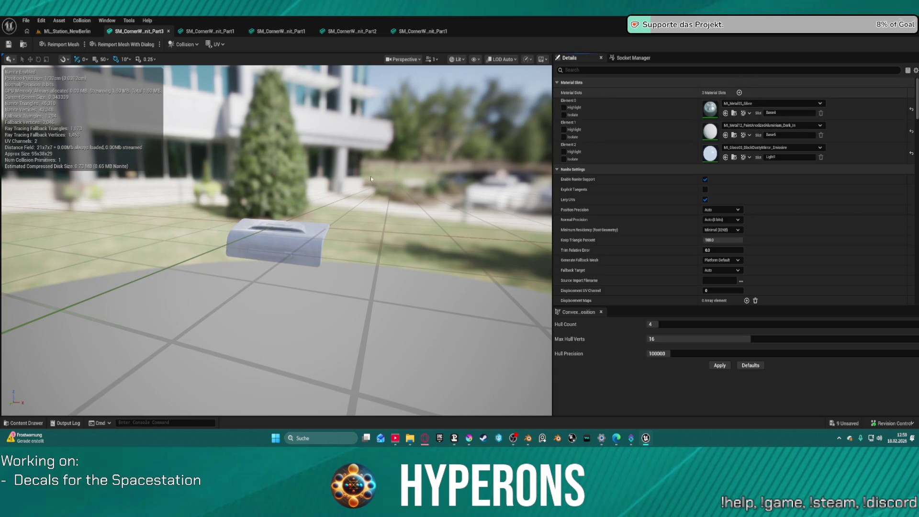
{"action": "key", "text": "ctrl+v"}
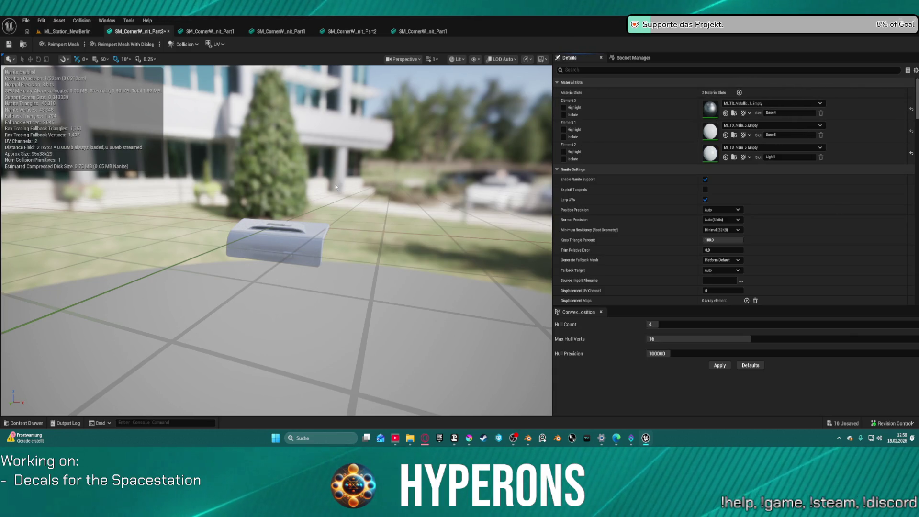
{"action": "middle_click", "coordinate": [124, 31]}
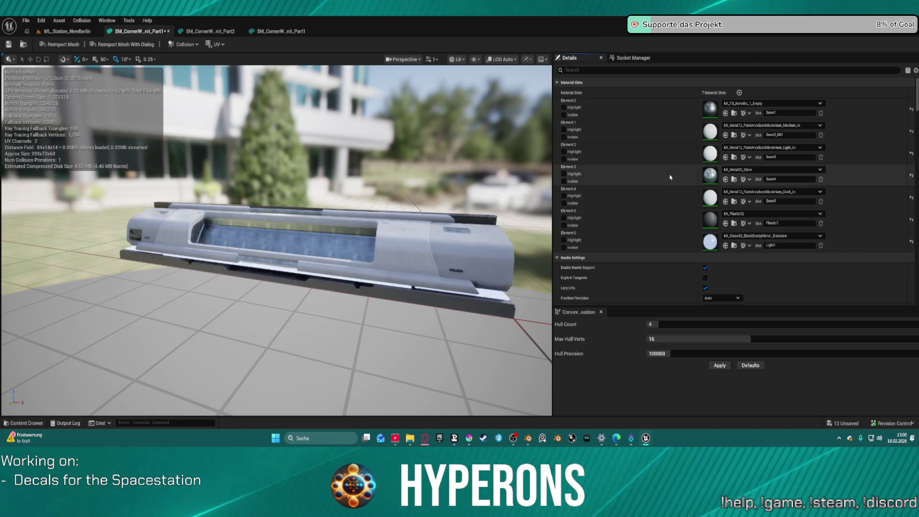
Step: Switch this Part1 mesh's Element 3 from MI_Metal03_Silver to MI_TS_Metallic_1_Empty
{"action": "left_click", "coordinate": [668, 180], "text": "shift"}
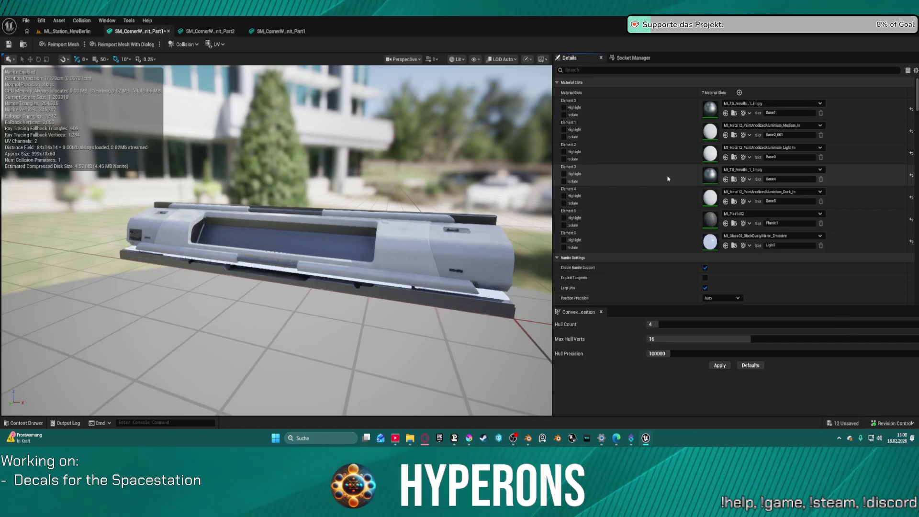
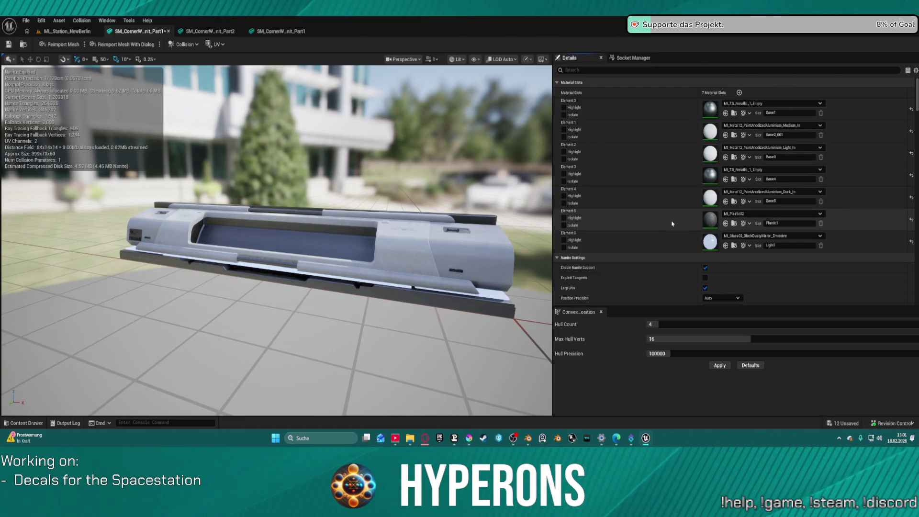
Step: Finish Part1's plastic Element 5, paste MI_TS_* materials into Part2's three slots, close both editors
{"action": "key", "text": "ctrl+z"}
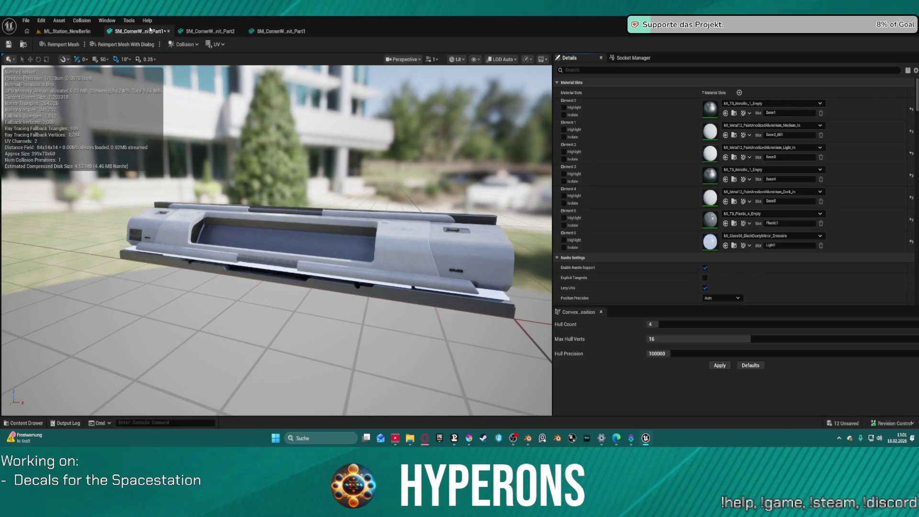
{"action": "left_click", "coordinate": [168, 32]}
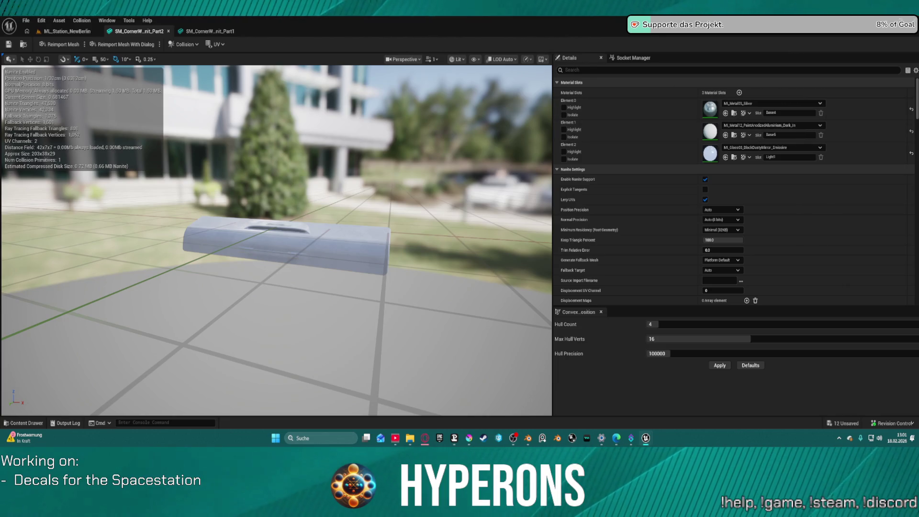
{"action": "key", "text": "ctrl+v"}
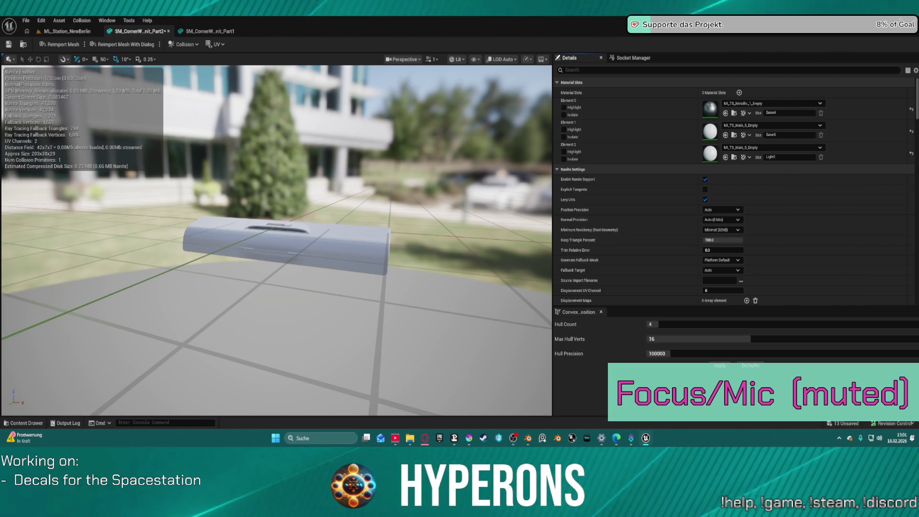
{"action": "left_click", "coordinate": [169, 31]}
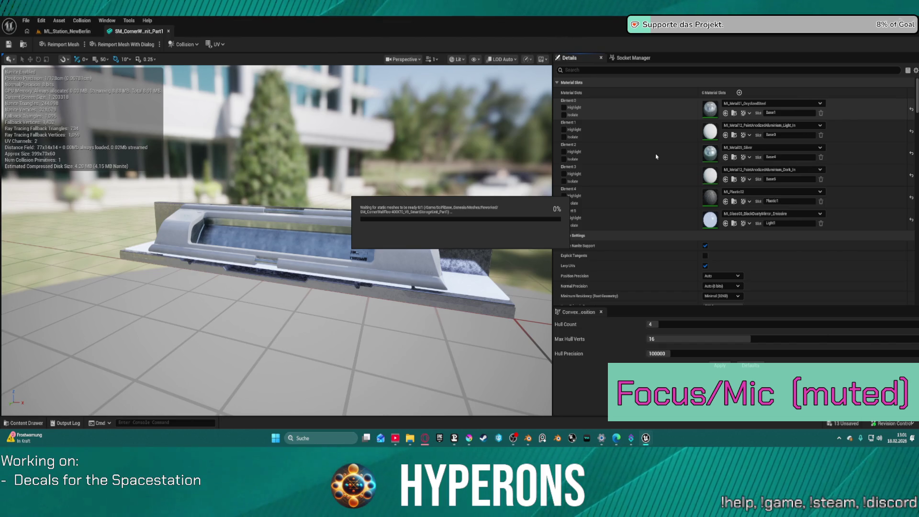
Step: Give Part1 Elements 1, 3, 5 MI_TS_Main_5_Empty, Element 2 metallic, Element 4 plastic, then close it
{"action": "key", "text": "ctrl+v"}
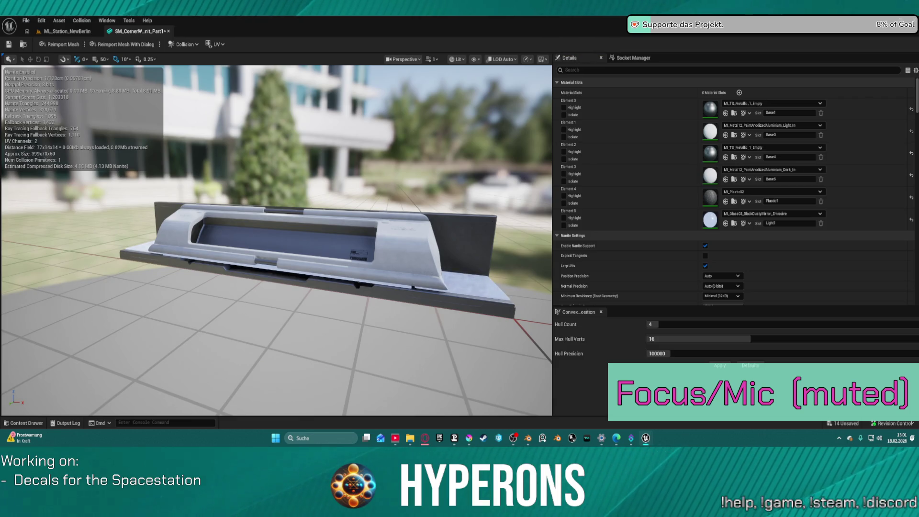
{"action": "key", "text": "ctrl+v"}
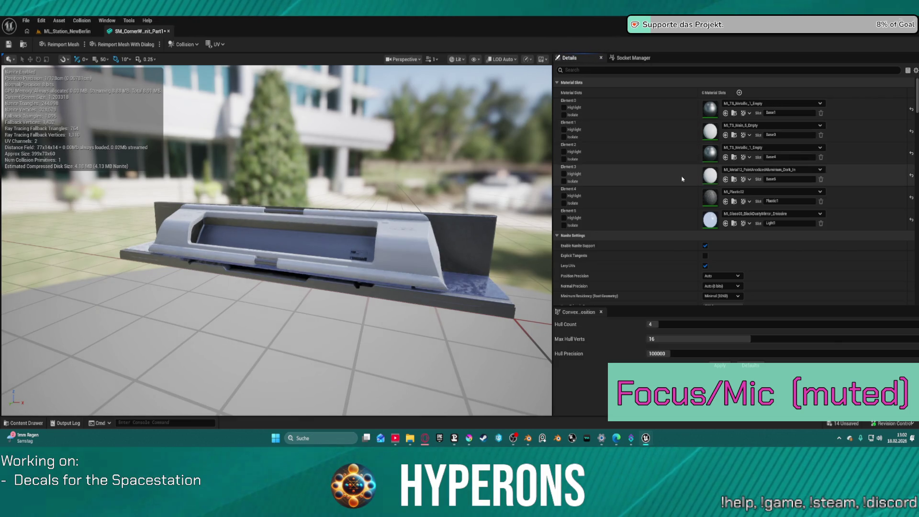
{"action": "key", "text": "ctrl+v"}
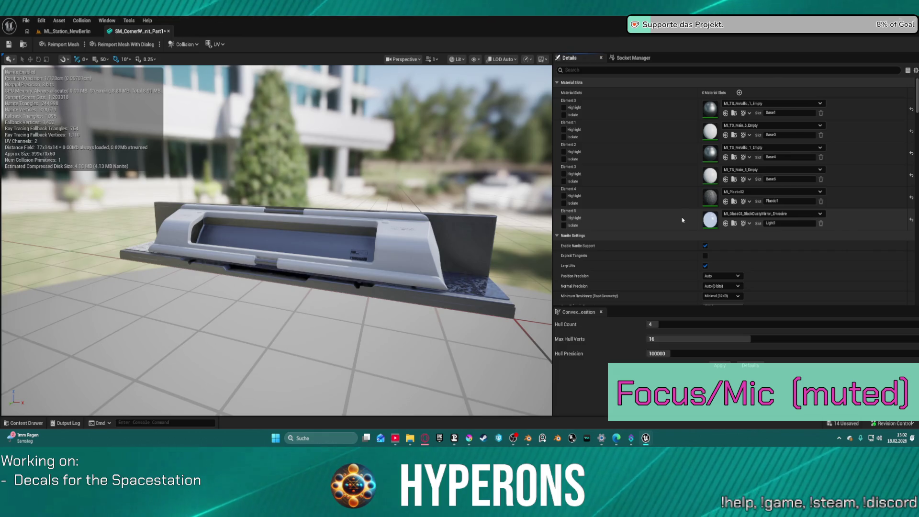
{"action": "key", "text": "ctrl+v"}
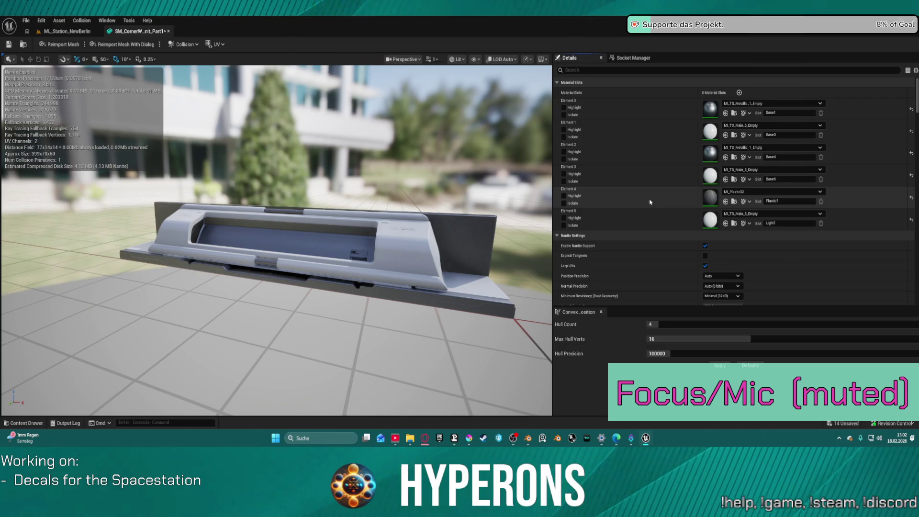
{"action": "key", "text": "ctrl+v"}
{"action": "left_click", "coordinate": [169, 31]}
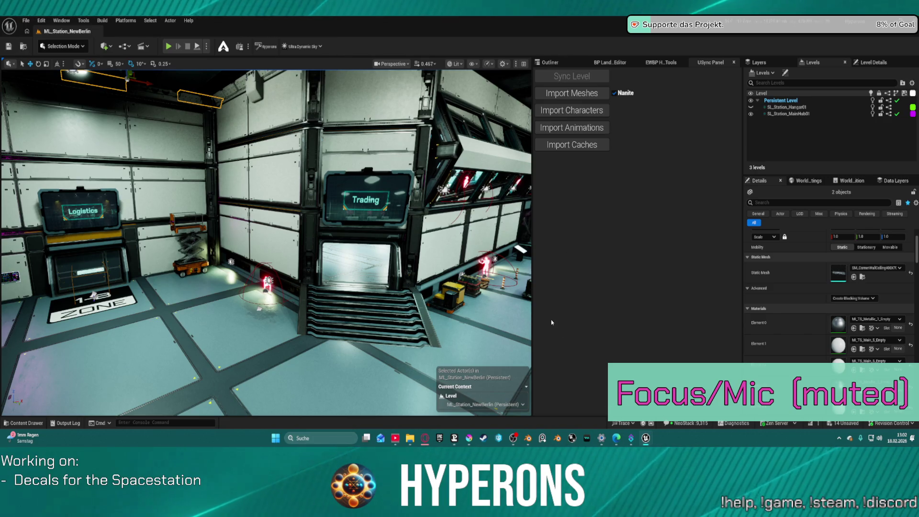
Step: Save all changes and drop the SmartStorageUnit_Part1 mesh onto the upper wall edge
{"action": "key", "text": "ctrl+shift+s"}
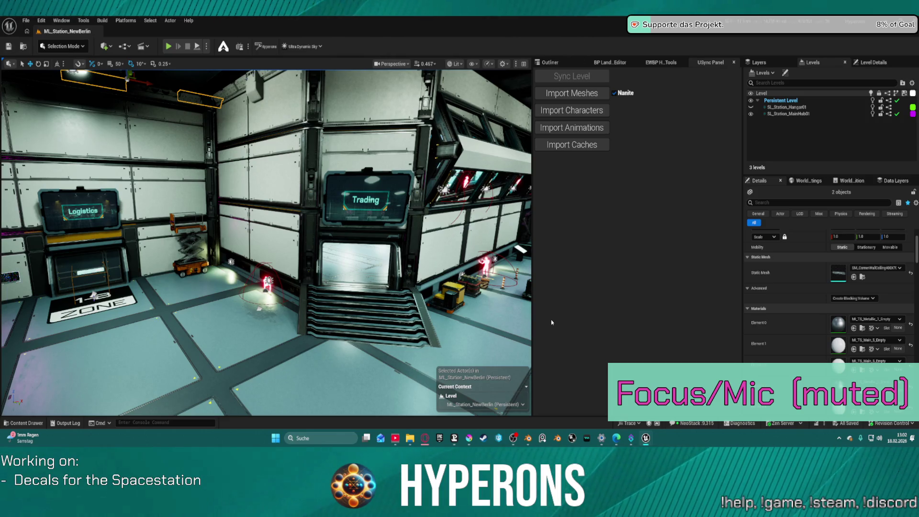
{"action": "mouse_move", "coordinate": [424, 220]}
{"action": "left_mouse_down"}
{"action": "mouse_move", "coordinate": [416, 211]}
{"action": "mouse_move", "coordinate": [364, 214]}
{"action": "left_mouse_up"}
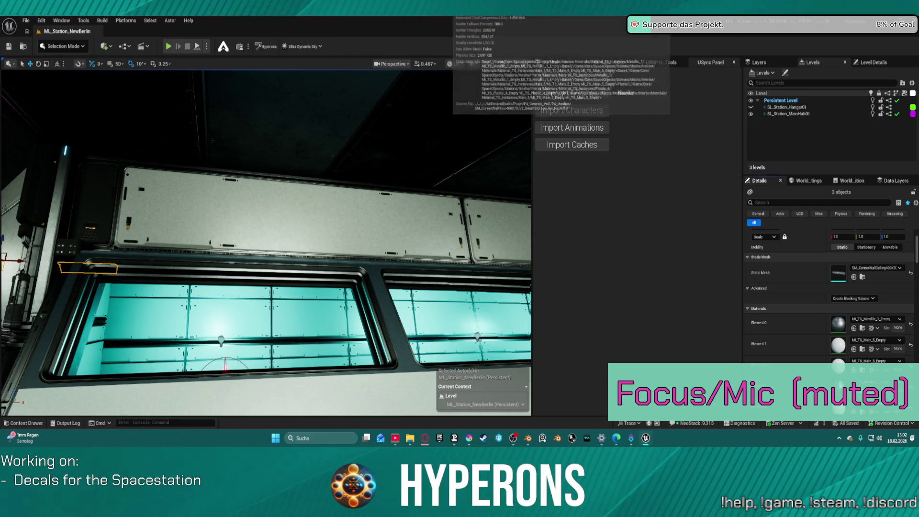
{"action": "mouse_move", "coordinate": [527, 206]}
{"action": "left_mouse_down"}
{"action": "mouse_move", "coordinate": [364, 230]}
{"action": "mouse_move", "coordinate": [99, 158]}
{"action": "mouse_move", "coordinate": [266, 180]}
{"action": "mouse_move", "coordinate": [249, 173]}
{"action": "mouse_move", "coordinate": [239, 199]}
{"action": "left_mouse_up"}
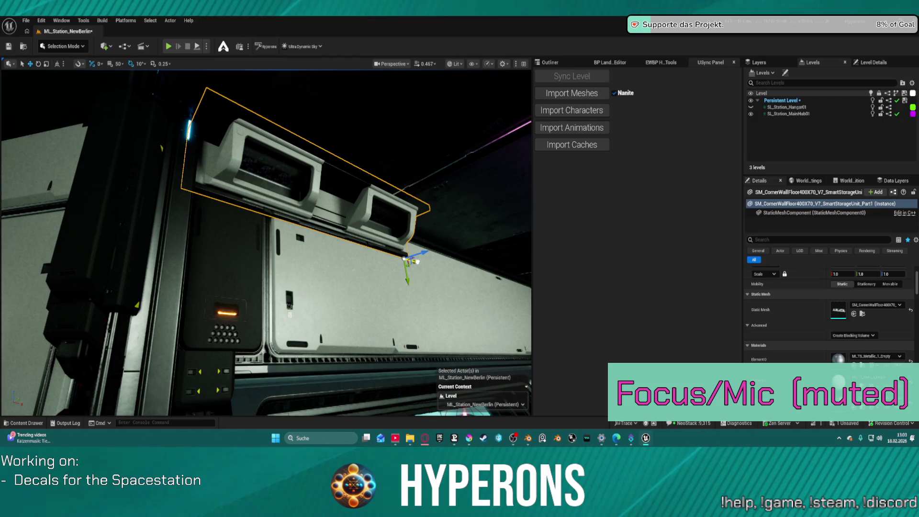
Step: Nudge the storage unit toward the ceiling edge and set grid snapping to 400
{"action": "key", "text": "ctrl+z"}
{"action": "key", "text": "ctrl+z"}
{"action": "key", "text": "ctrl+z"}
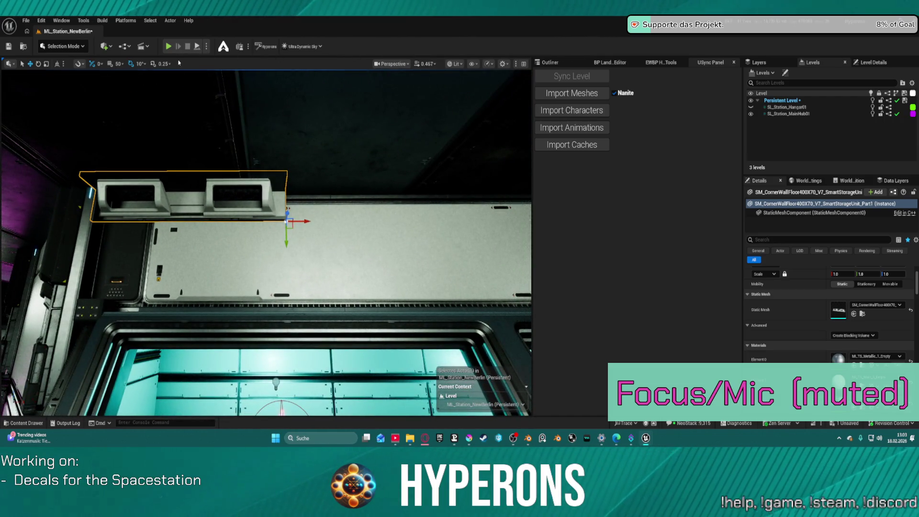
{"action": "left_click", "coordinate": [124, 65]}
{"action": "left_click", "coordinate": [126, 143]}
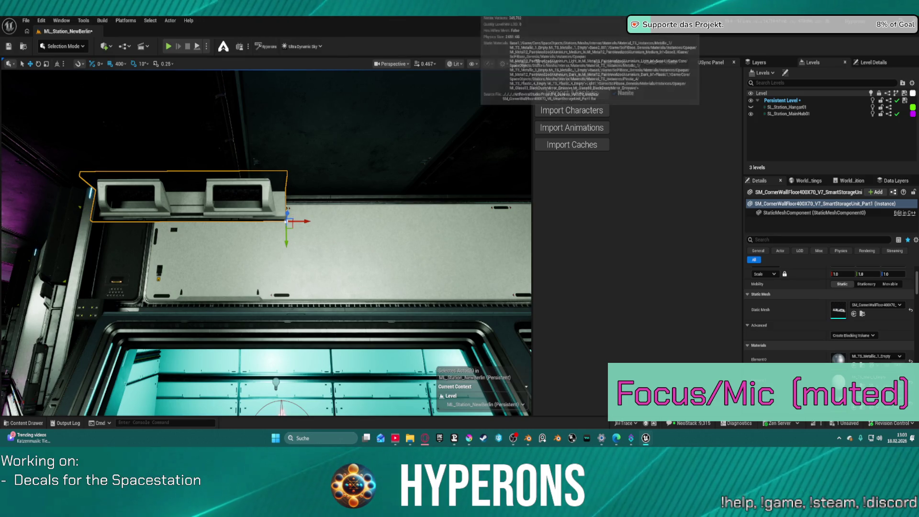
Step: Add the V8 storage-unit mesh to the scene, inspect around the window frame, then deselect everything
{"action": "mouse_move", "coordinate": [433, 116]}
{"action": "left_mouse_down"}
{"action": "mouse_move", "coordinate": [316, 167]}
{"action": "mouse_move", "coordinate": [307, 159]}
{"action": "mouse_move", "coordinate": [224, 302]}
{"action": "left_mouse_up"}
{"action": "left_click", "coordinate": [284, 324]}
{"action": "left_click_drag", "start_coordinate": [292, 312], "coordinate": [189, 273]}
{"action": "left_click_drag", "start_coordinate": [318, 236], "coordinate": [318, 236]}
{"action": "left_click", "coordinate": [365, 144]}
{"action": "left_click_drag", "start_coordinate": [373, 150], "coordinate": [373, 150]}
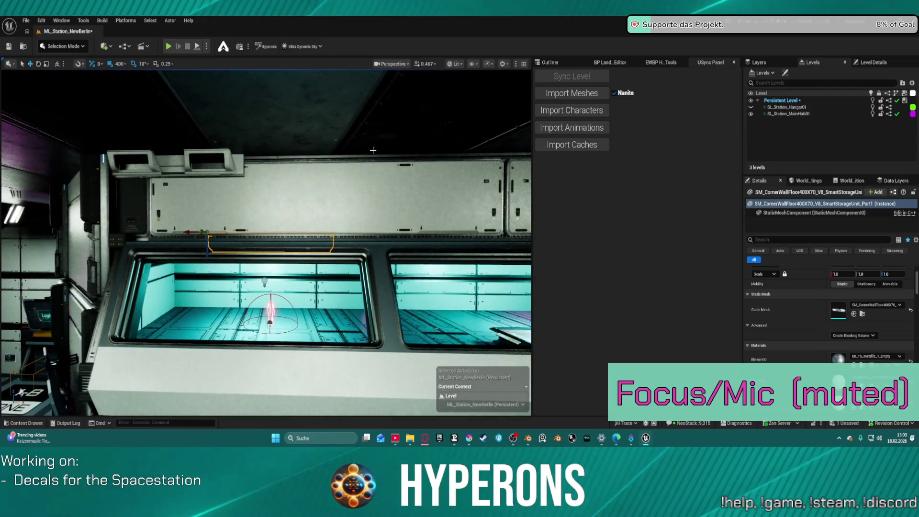
{"action": "key", "text": "Escape"}
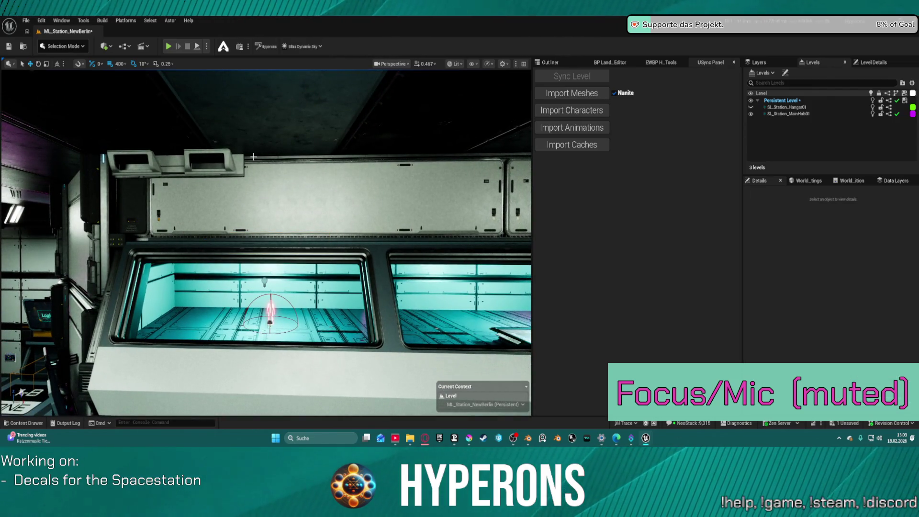
Step: Alt-drag the storage unit along X to build a row of copies spaced 400 units apart
{"action": "left_click", "coordinate": [237, 166]}
{"action": "mouse_move", "coordinate": [263, 177]}
{"action": "left_mouse_down", "text": "alt+shift"}
{"action": "mouse_move", "coordinate": [404, 176]}
{"action": "mouse_move", "coordinate": [289, 176]}
{"action": "mouse_move", "coordinate": [418, 187]}
{"action": "mouse_move", "coordinate": [186, 186]}
{"action": "mouse_move", "coordinate": [507, 195]}
{"action": "left_mouse_up", "text": "alt+shift"}
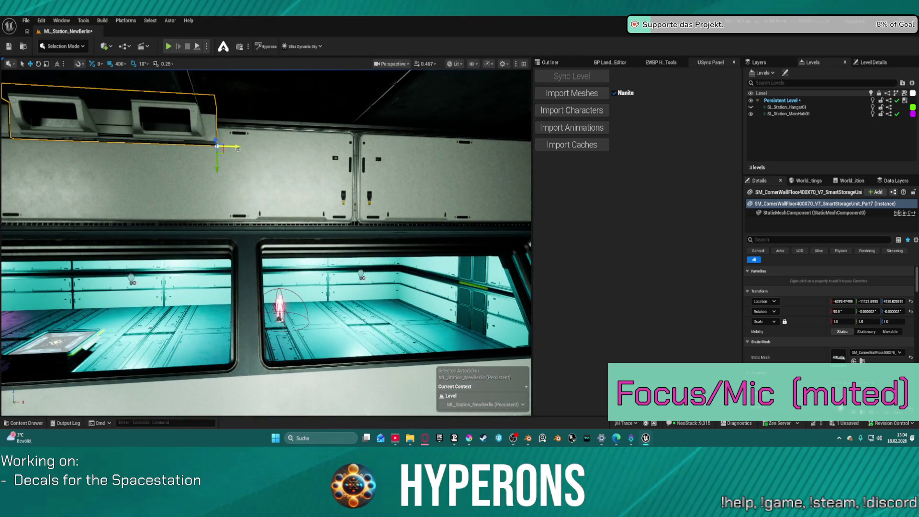
{"action": "mouse_move", "coordinate": [320, 143]}
{"action": "left_mouse_down", "text": "alt"}
{"action": "mouse_move", "coordinate": [409, 152]}
{"action": "mouse_move", "coordinate": [498, 146]}
{"action": "left_mouse_up", "text": "alt"}
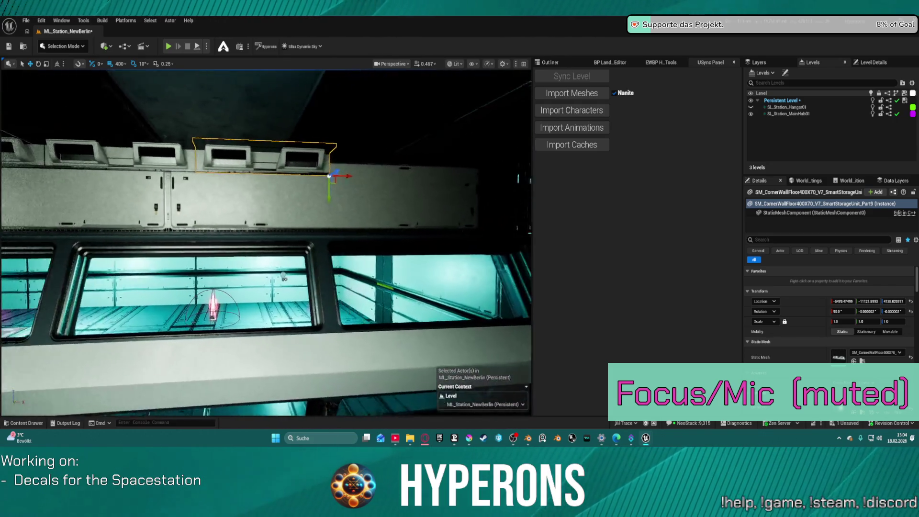
{"action": "mouse_move", "coordinate": [270, 159]}
{"action": "left_mouse_down"}
{"action": "mouse_move", "coordinate": [366, 157]}
{"action": "mouse_move", "coordinate": [276, 160]}
{"action": "left_mouse_up"}
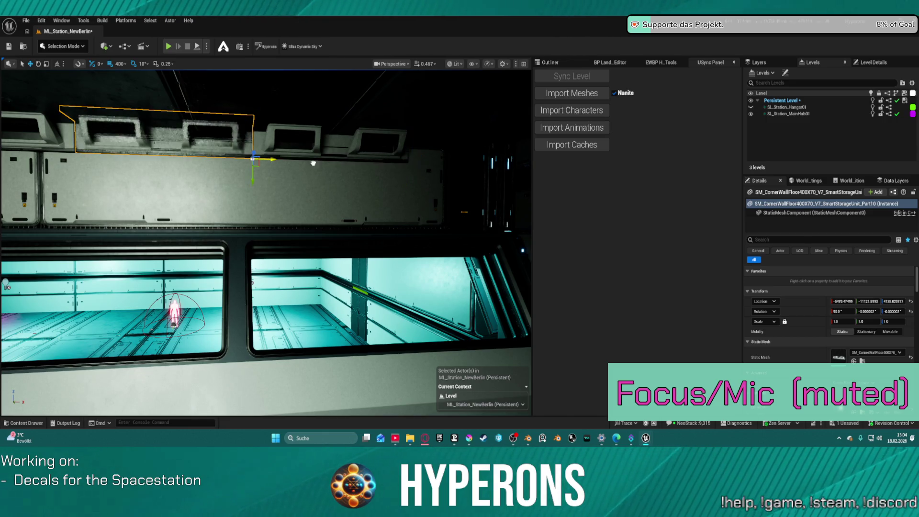
{"action": "left_click", "coordinate": [270, 158]}
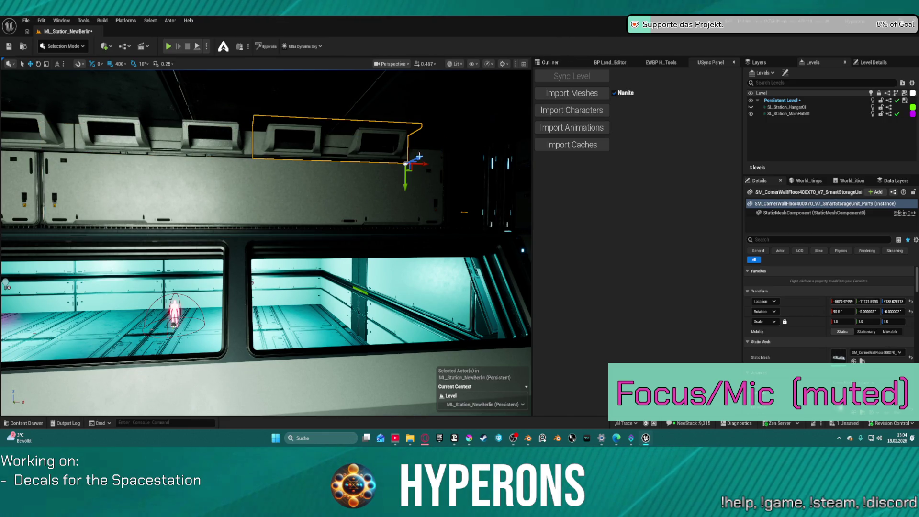
{"action": "left_click_drag", "start_coordinate": [424, 163], "coordinate": [501, 160], "text": "alt"}
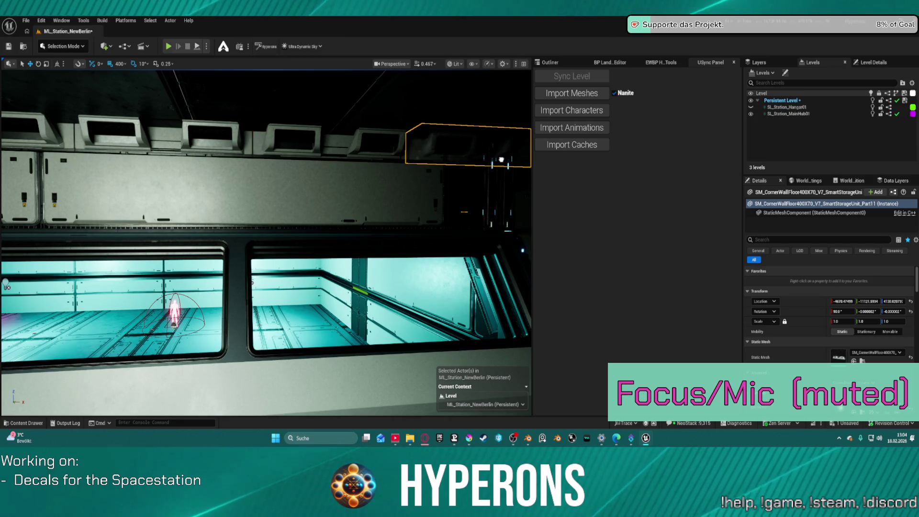
Step: Along the window wall, select the Part2 unit plus its neighbour and bring up their context menu
{"action": "left_click_drag", "start_coordinate": [327, 173], "coordinate": [268, 239]}
{"action": "left_click_drag", "start_coordinate": [8, 74], "coordinate": [48, 84]}
{"action": "left_click_drag", "start_coordinate": [268, 143], "coordinate": [276, 142]}
{"action": "left_click", "coordinate": [302, 161]}
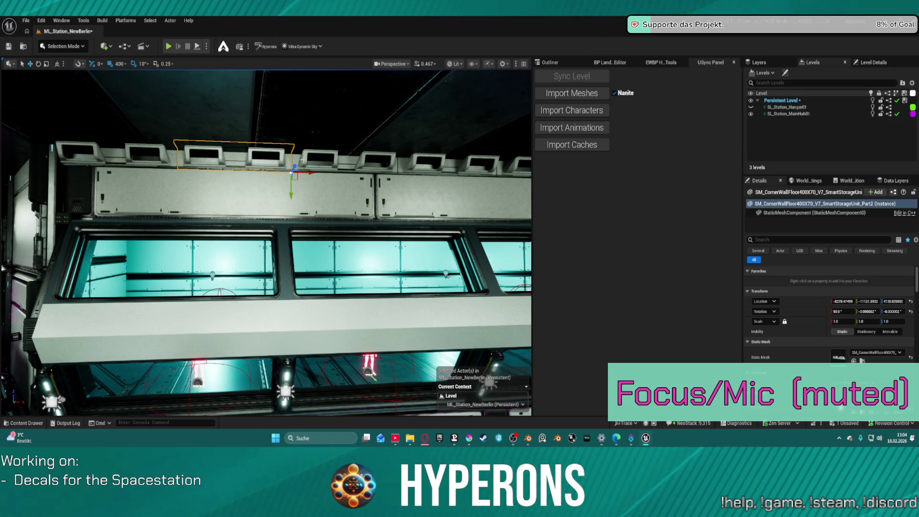
{"action": "left_click", "coordinate": [334, 159], "text": "ctrl"}
{"action": "mouse_move", "coordinate": [333, 160]}
{"action": "left_mouse_down"}
{"action": "mouse_move", "coordinate": [302, 160]}
{"action": "mouse_move", "coordinate": [349, 168]}
{"action": "mouse_move", "coordinate": [378, 153]}
{"action": "left_mouse_up"}
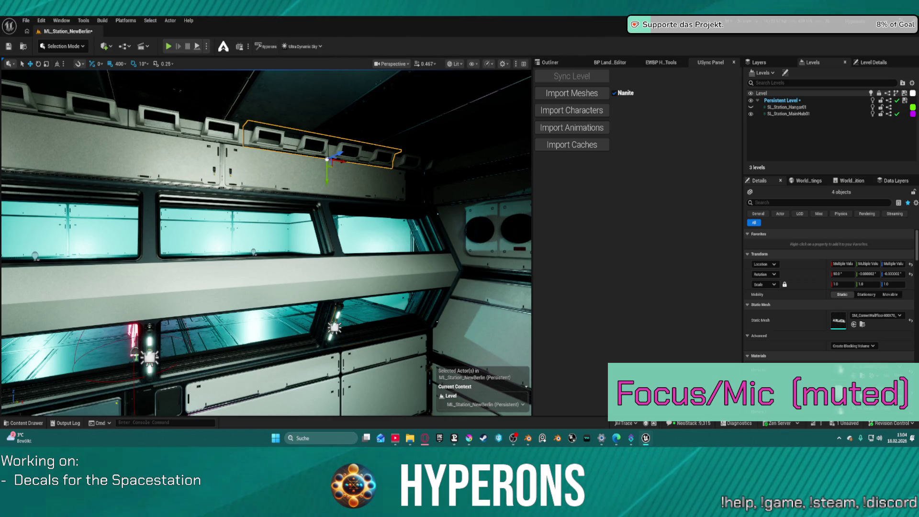
{"action": "right_click", "coordinate": [305, 140]}
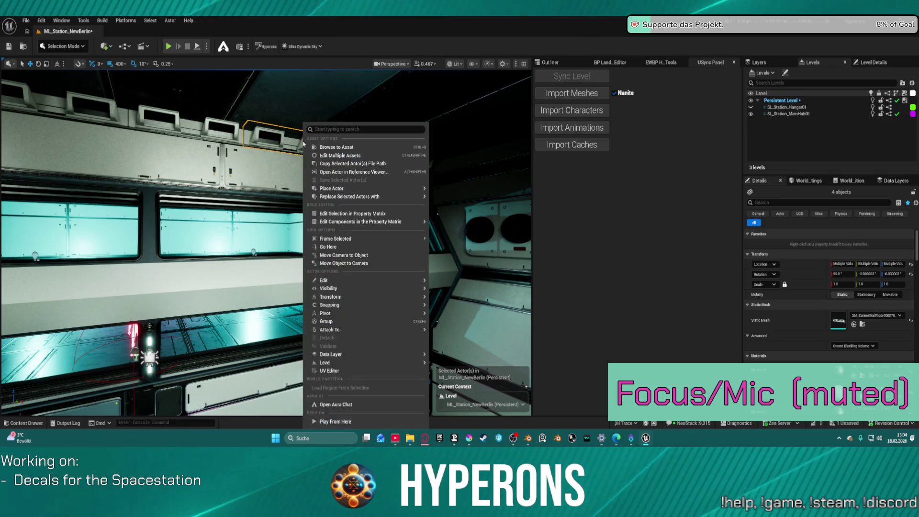
{"action": "mouse_move", "coordinate": [403, 200]}
{"action": "mouse_move", "coordinate": [526, 235]}
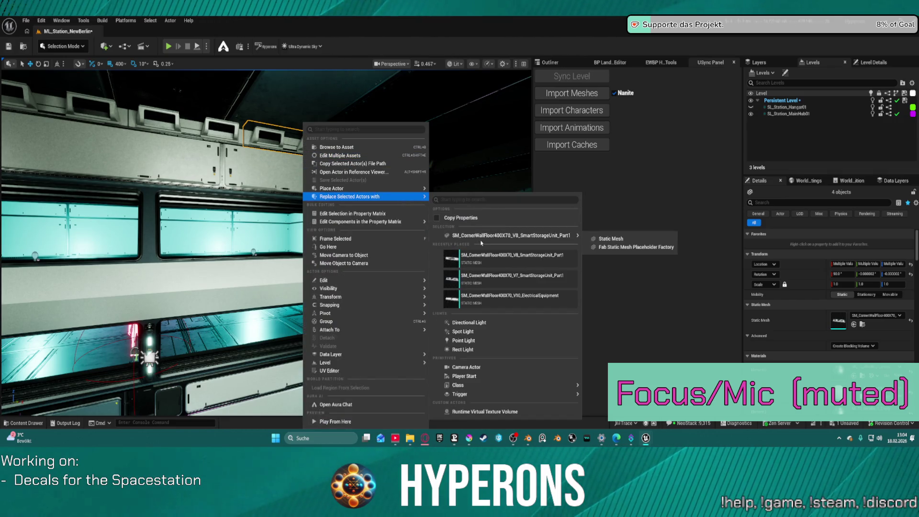
{"action": "left_click", "coordinate": [622, 240]}
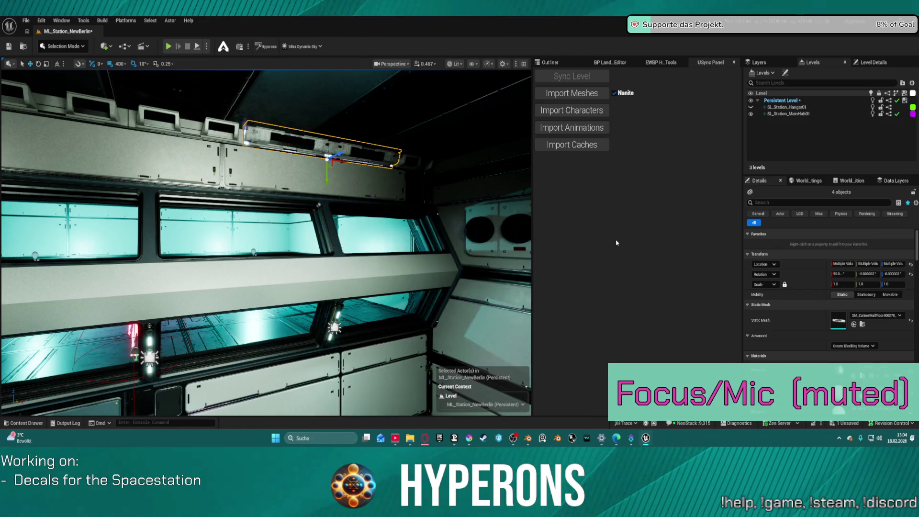
{"action": "mouse_move", "coordinate": [378, 159]}
{"action": "left_mouse_down"}
{"action": "mouse_move", "coordinate": [379, 133]}
{"action": "mouse_move", "coordinate": [404, 130]}
{"action": "left_mouse_up"}
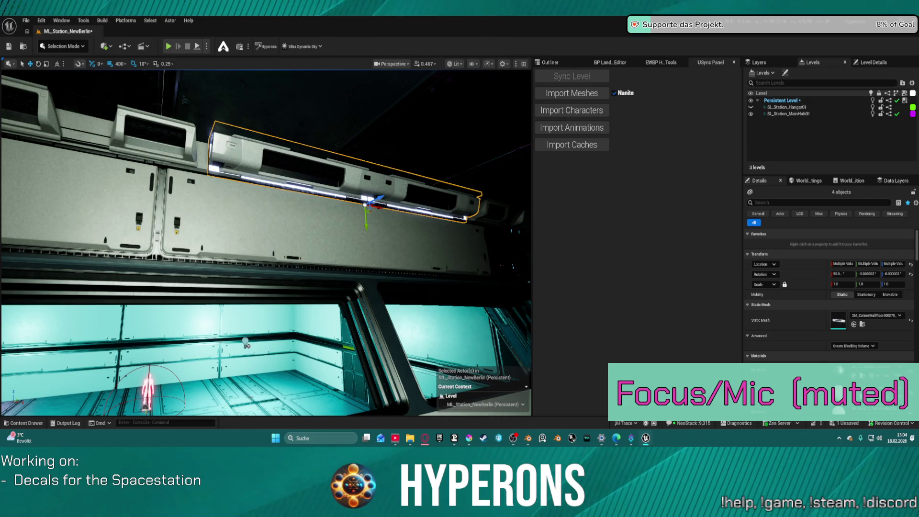
{"action": "left_click_drag", "start_coordinate": [437, 186], "coordinate": [437, 207]}
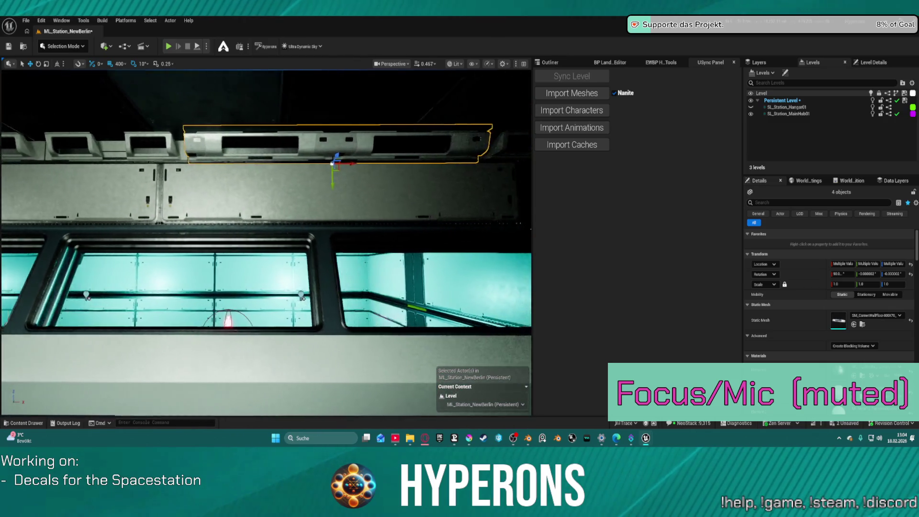
{"action": "mouse_move", "coordinate": [437, 207]}
{"action": "left_mouse_down"}
{"action": "mouse_move", "coordinate": [437, 170]}
{"action": "mouse_move", "coordinate": [331, 169]}
{"action": "left_mouse_up"}
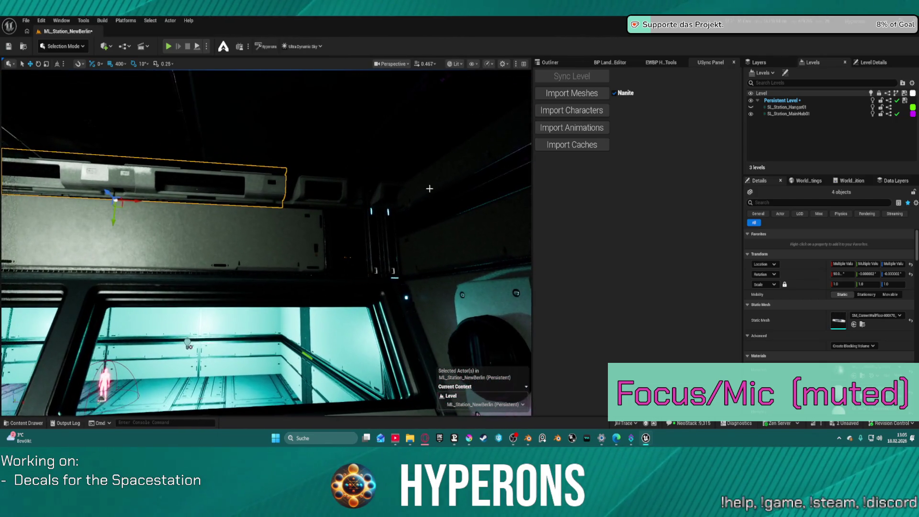
Step: Replace the selected unit with the V8 SmartStorageUnit_Part1 mesh
{"action": "right_click", "coordinate": [346, 124]}
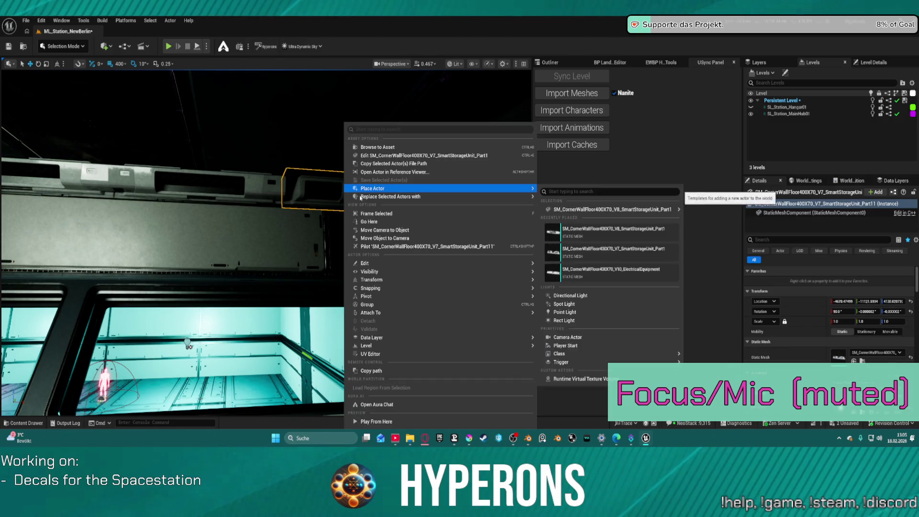
{"action": "mouse_move", "coordinate": [479, 196]}
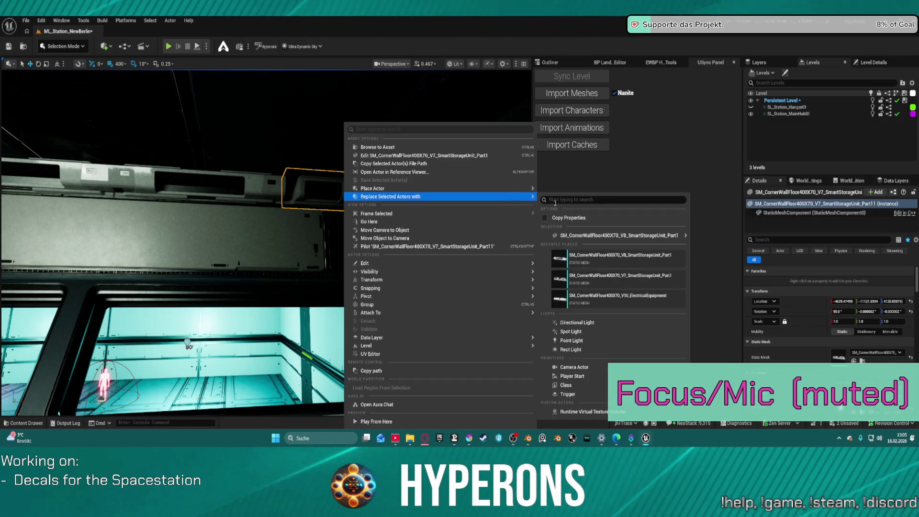
{"action": "left_click", "coordinate": [619, 257]}
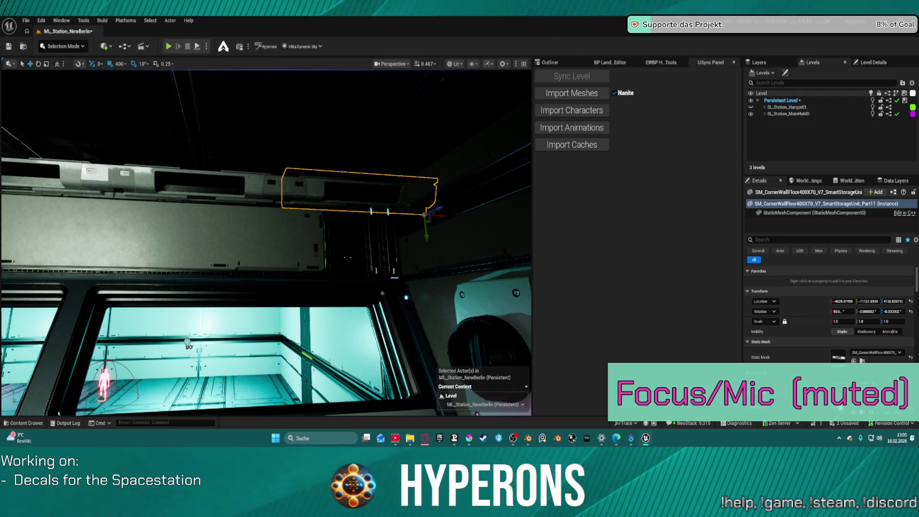
Step: Select two more ceiling-edge beams and replace them with the V8 SmartStorageUnit mesh
{"action": "left_click", "coordinate": [316, 234]}
{"action": "left_click", "coordinate": [304, 192]}
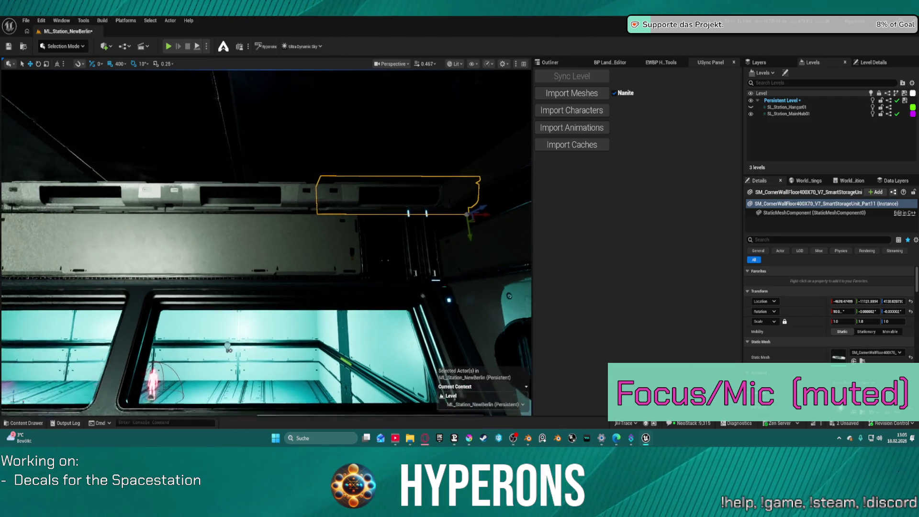
{"action": "key", "text": "s"}
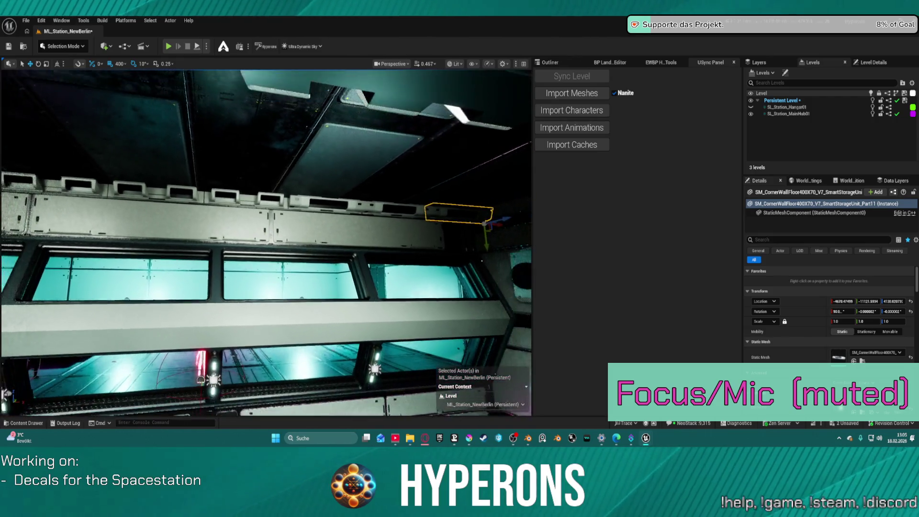
{"action": "key", "text": "w"}
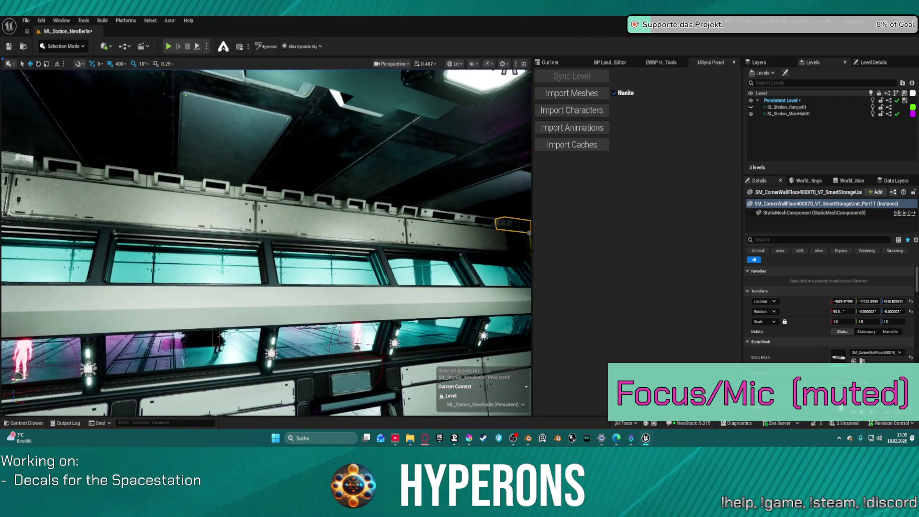
{"action": "key", "text": "a"}
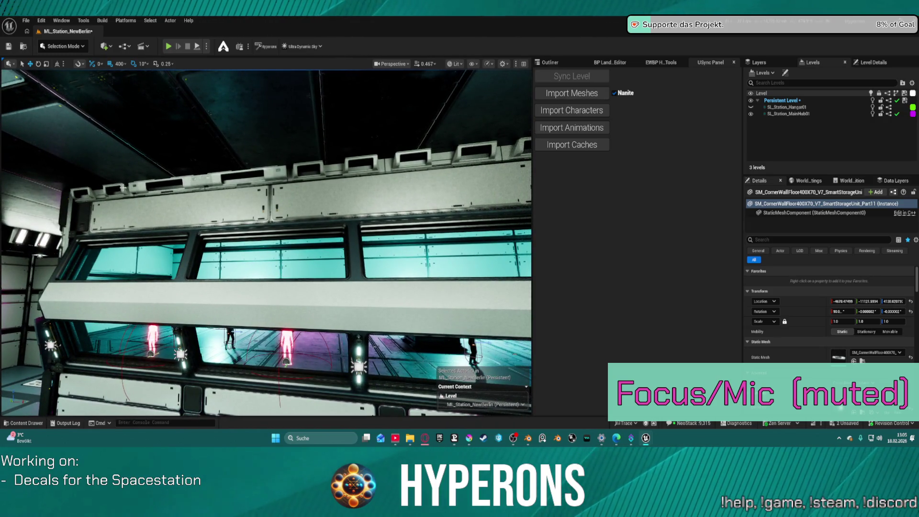
{"action": "left_click", "coordinate": [342, 168], "text": "ctrl"}
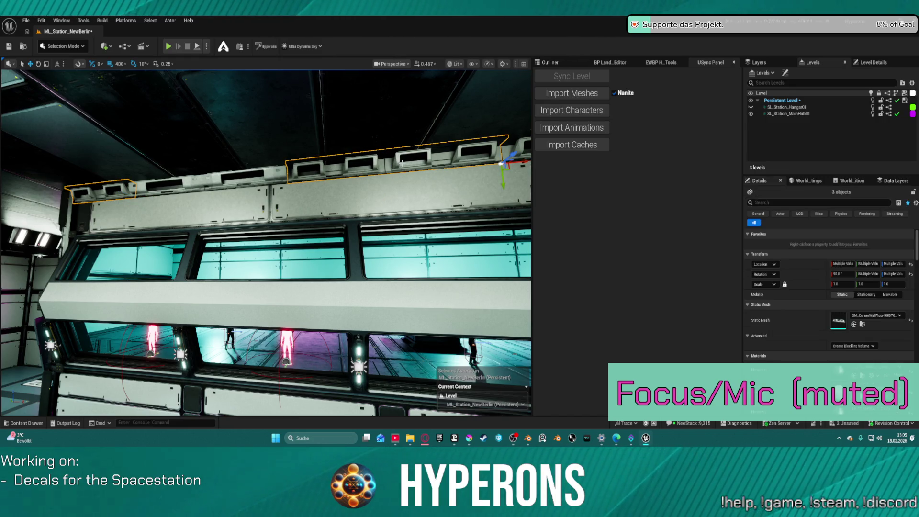
{"action": "key", "text": "d"}
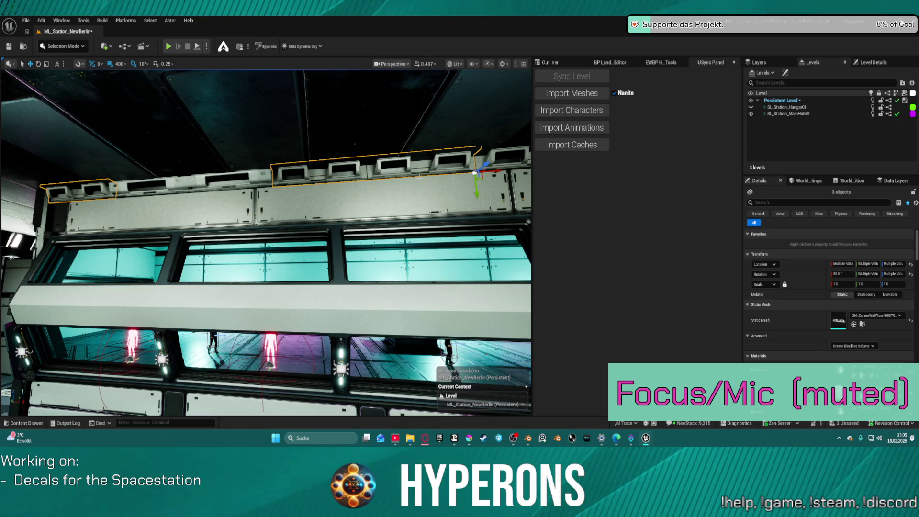
{"action": "left_click_drag", "start_coordinate": [383, 142], "coordinate": [407, 163]}
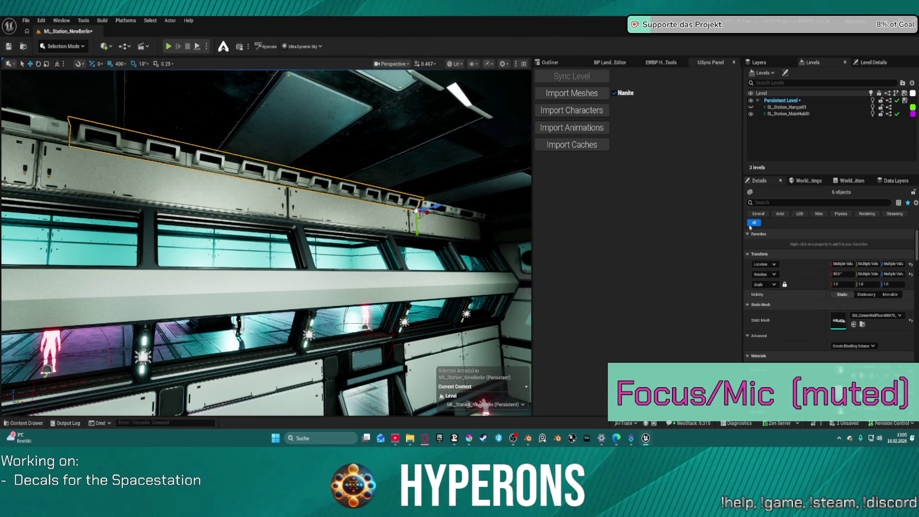
{"action": "right_click", "coordinate": [341, 194]}
{"action": "mouse_move", "coordinate": [459, 196]}
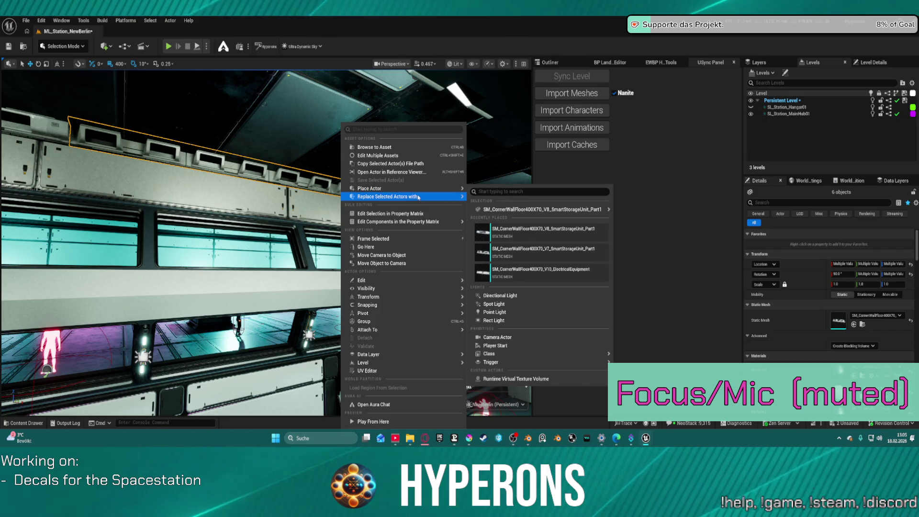
{"action": "mouse_move", "coordinate": [585, 237]}
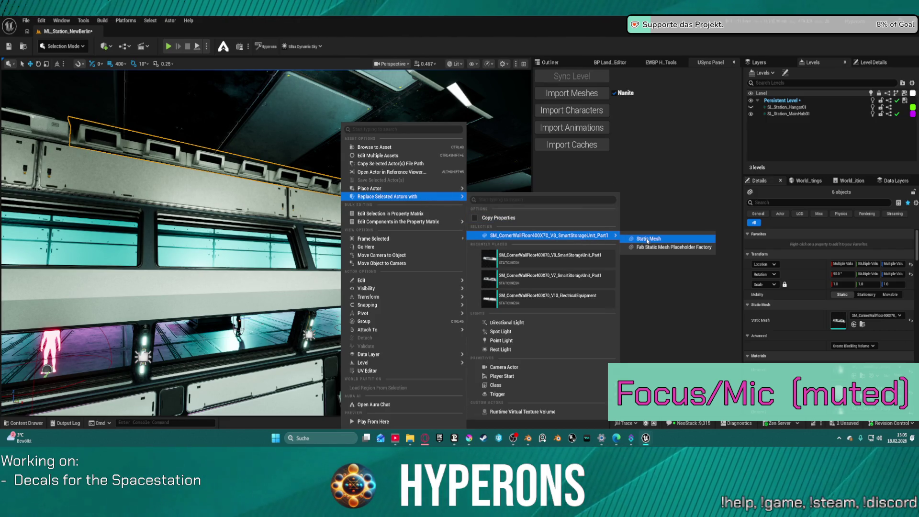
{"action": "left_click", "coordinate": [647, 239]}
Step: Select a single ceiling-edge piece on the windowed wall and bring up the Reworked meshes library
{"action": "key", "text": "s"}
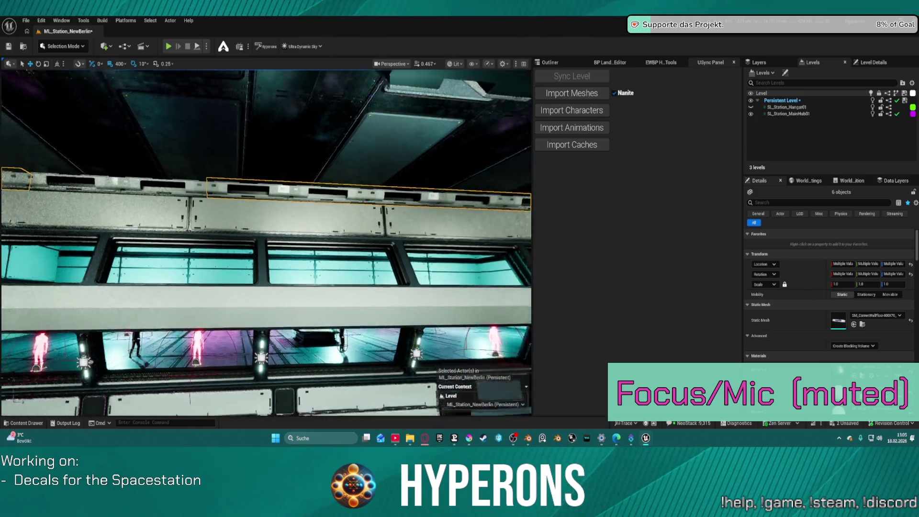
{"action": "key", "text": "w"}
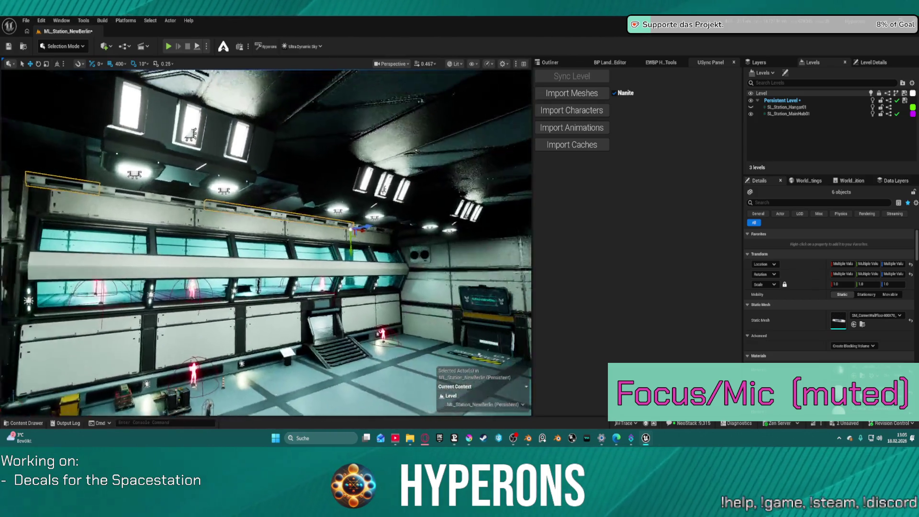
{"action": "left_click", "coordinate": [244, 201]}
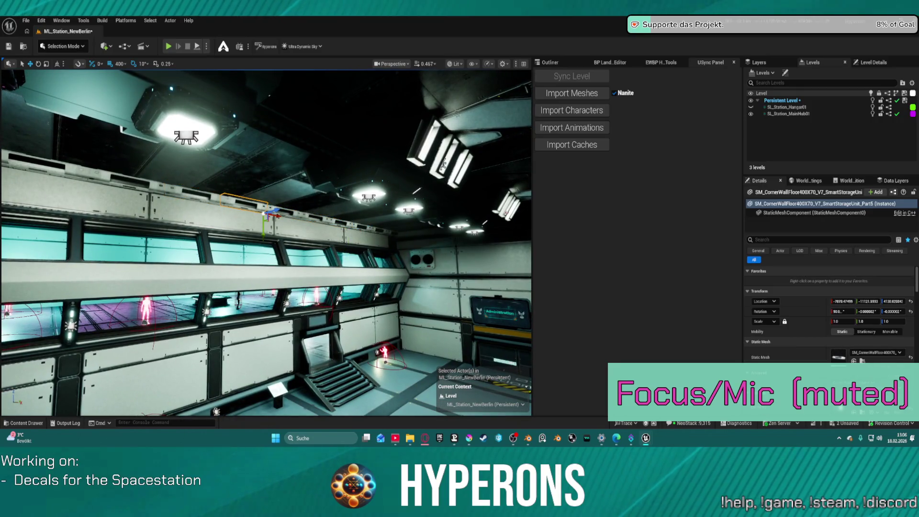
{"action": "left_click", "coordinate": [213, 202], "text": "ctrl"}
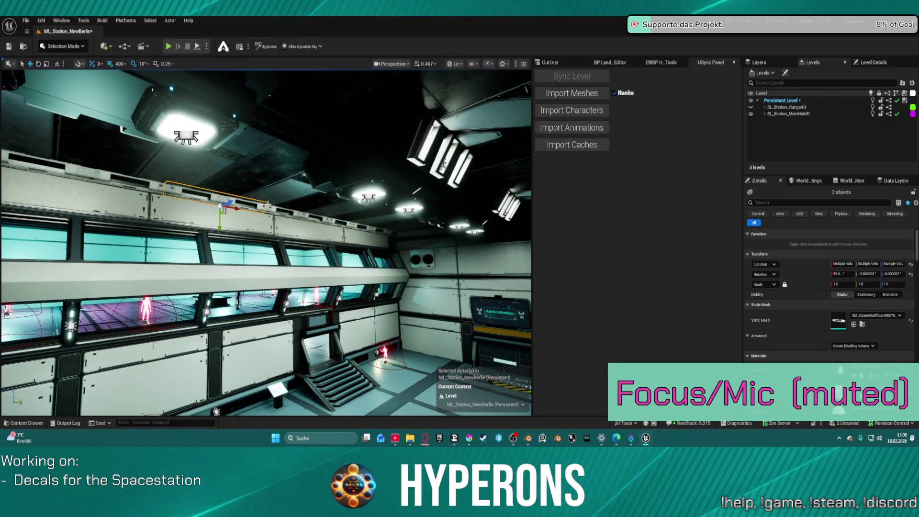
{"action": "left_click", "coordinate": [249, 203]}
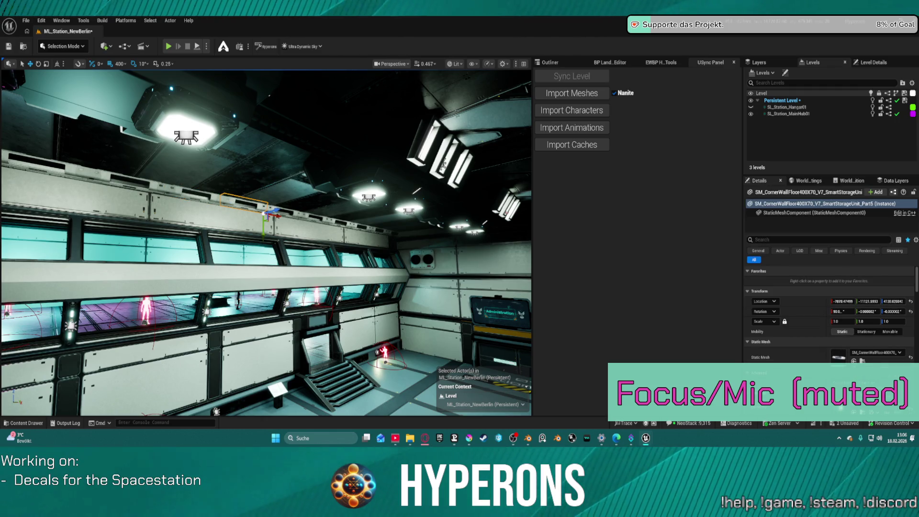
{"action": "key", "text": "ctrl+space"}
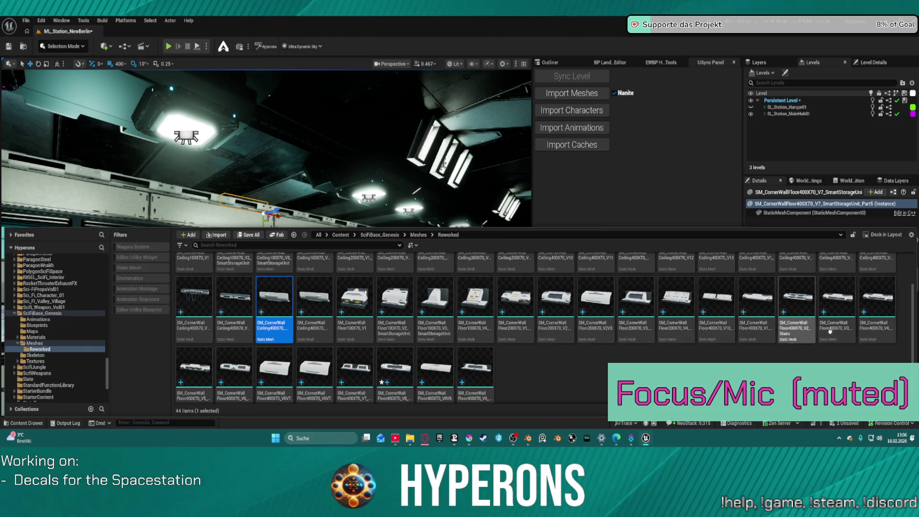
Step: Replace the selected ceiling-edge unit with SM_CornerWallFloor400X70_V2_Stairs and frame it in view
{"action": "left_click", "coordinate": [797, 299]}
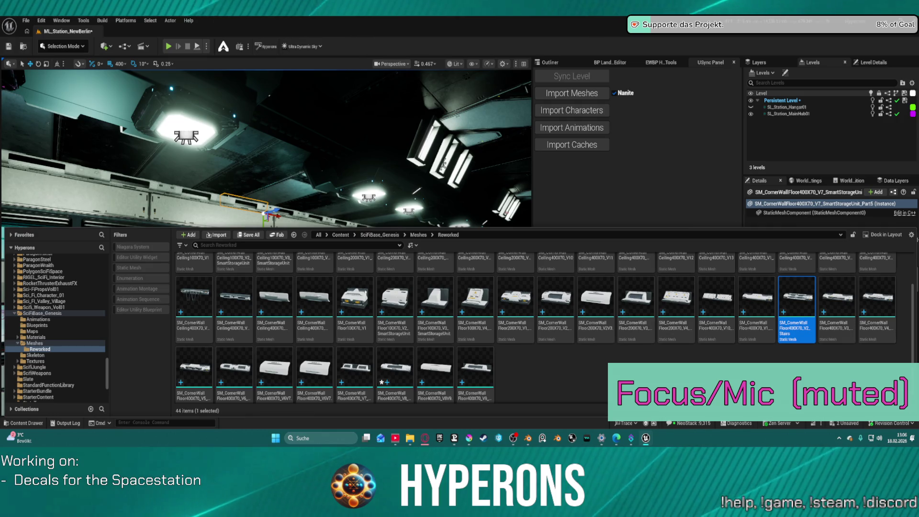
{"action": "key", "text": "ctrl+space"}
{"action": "right_click", "coordinate": [226, 123]}
{"action": "mouse_move", "coordinate": [334, 197]}
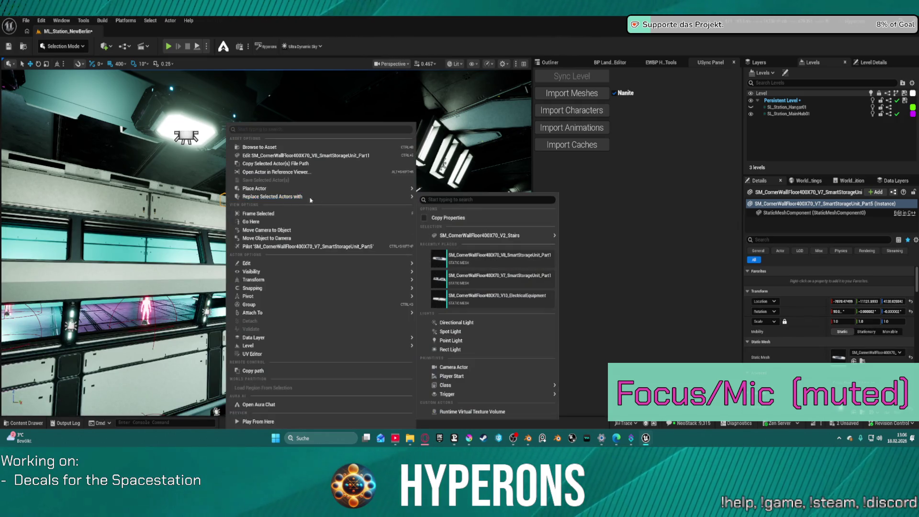
{"action": "mouse_move", "coordinate": [529, 237]}
{"action": "left_click", "coordinate": [588, 238]}
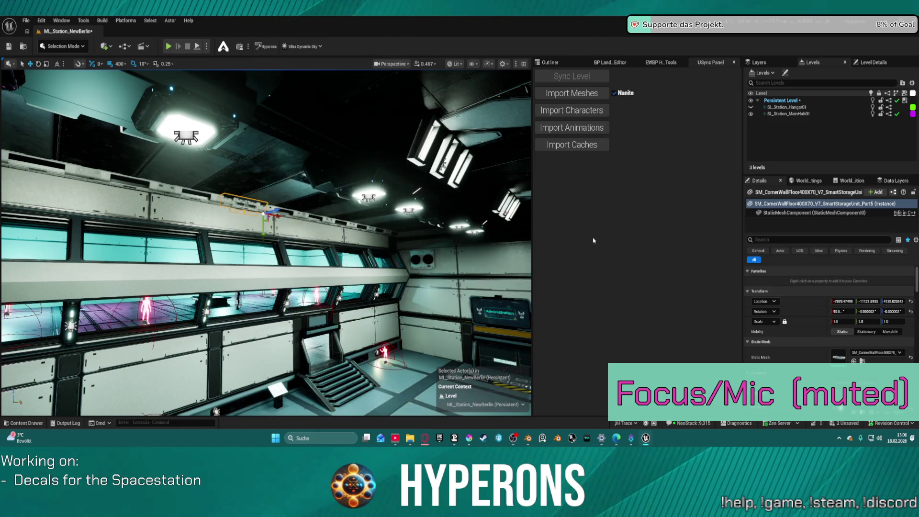
{"action": "key", "text": "f"}
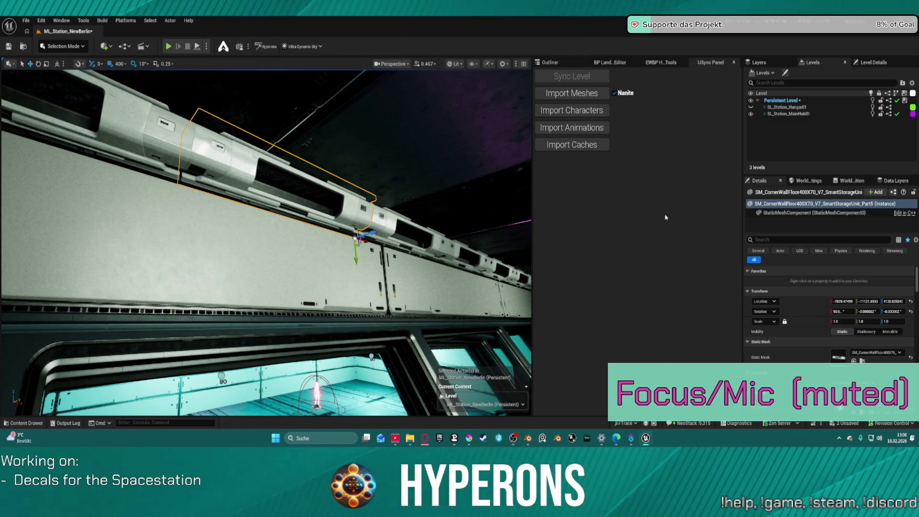
Step: Pick the ElectricalCableRouting ceiling mesh from the library and place it in the level
{"action": "key", "text": "ctrl+space"}
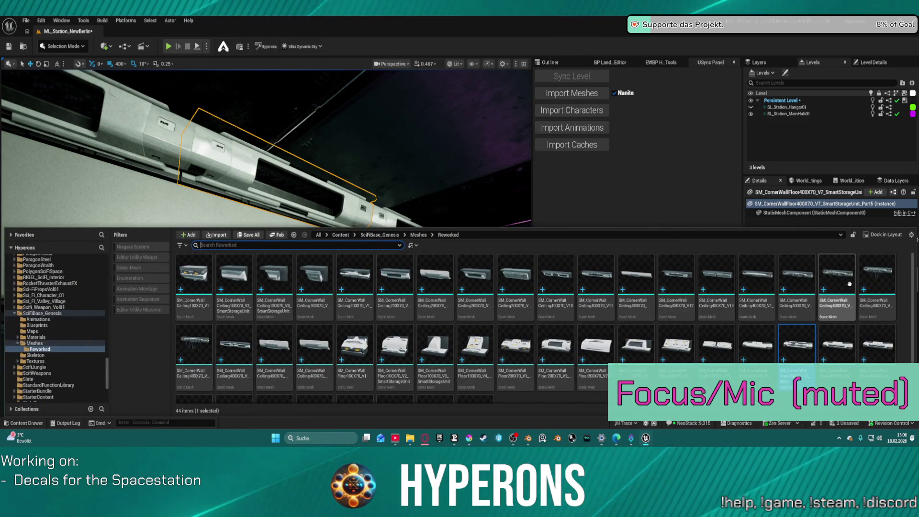
{"action": "left_click", "coordinate": [808, 286]}
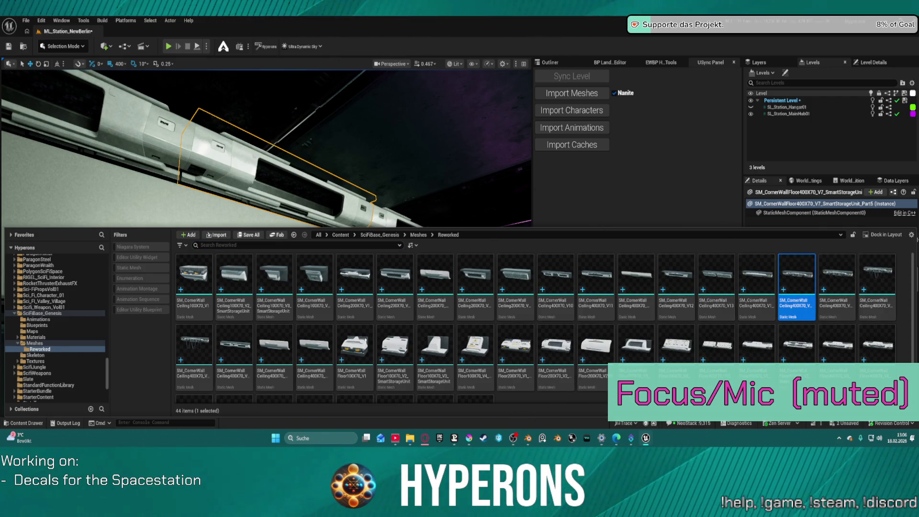
{"action": "right_click", "coordinate": [242, 125]}
{"action": "mouse_move", "coordinate": [392, 188]}
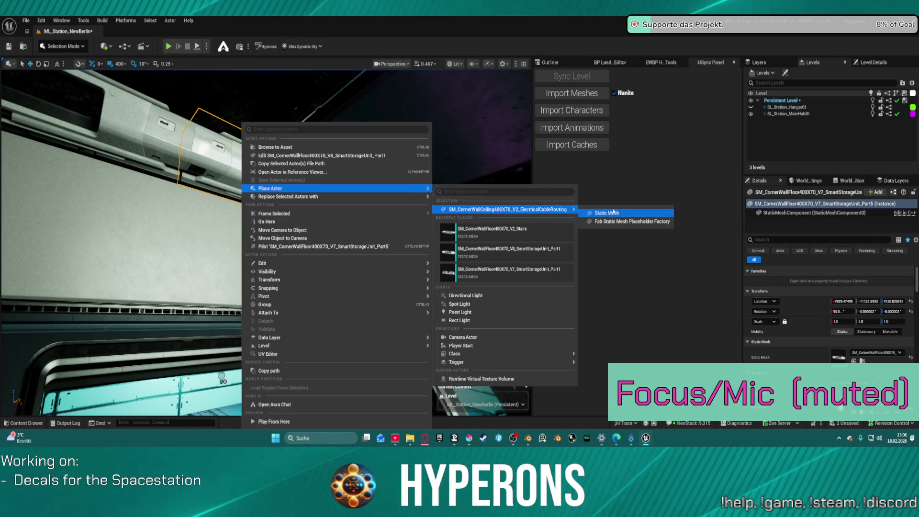
{"action": "key", "text": "Return"}
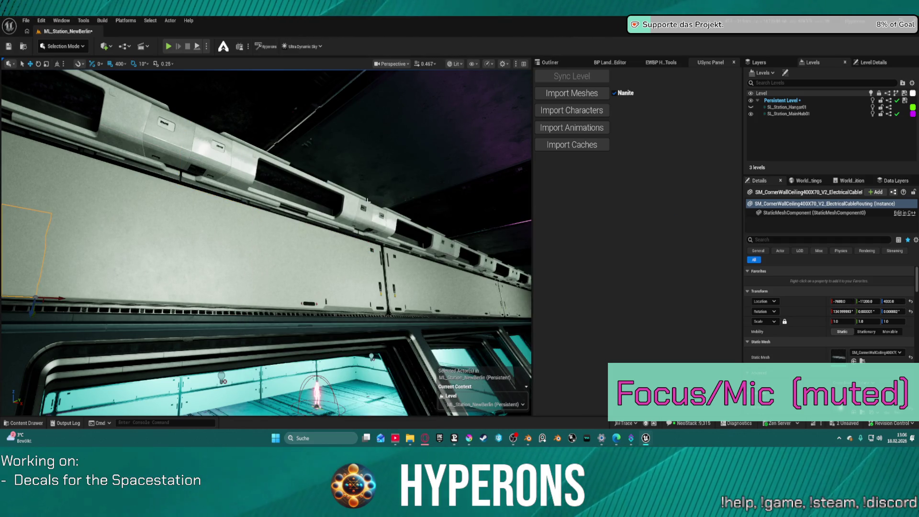
{"action": "key", "text": "Escape"}
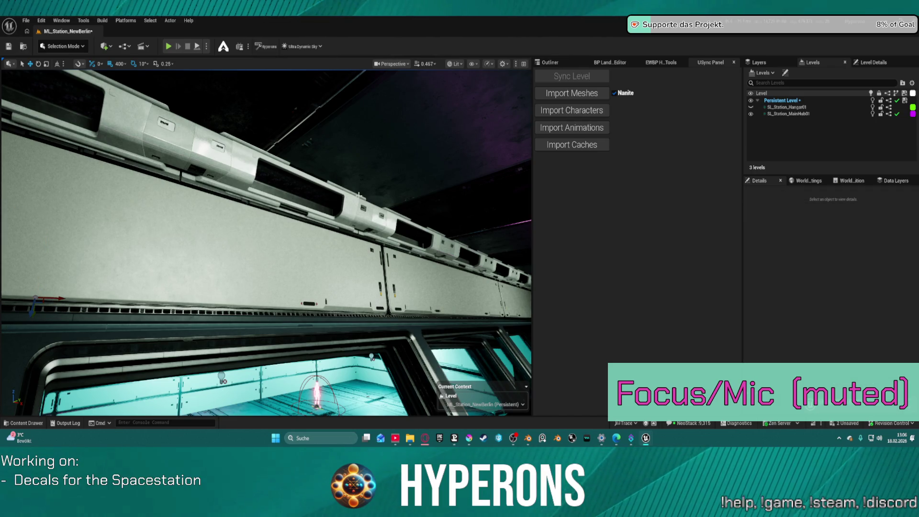
Step: Swap the ceiling-edge storage unit for the ElectricalCableRouting mesh and rotate it 180° around Z
{"action": "left_click", "coordinate": [359, 195]}
{"action": "right_click", "coordinate": [359, 196]}
{"action": "mouse_move", "coordinate": [430, 196]}
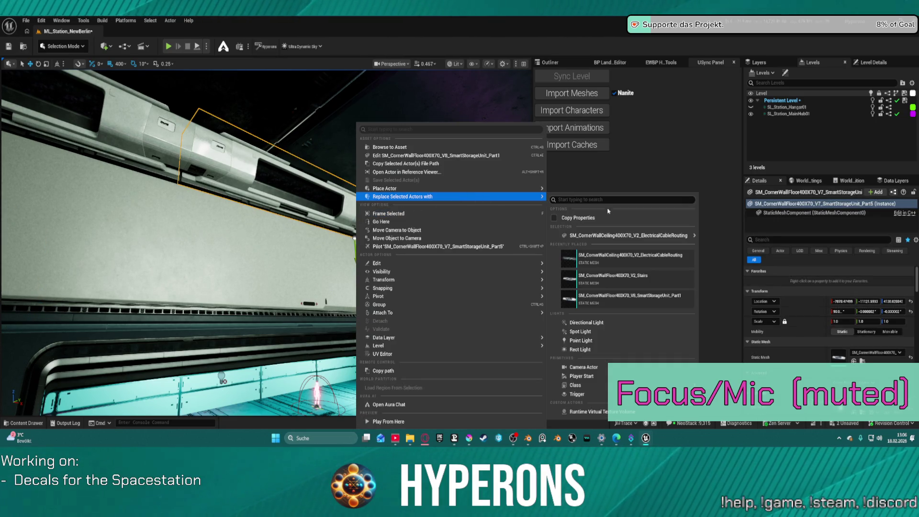
{"action": "mouse_move", "coordinate": [647, 239]}
{"action": "left_click", "coordinate": [728, 238]}
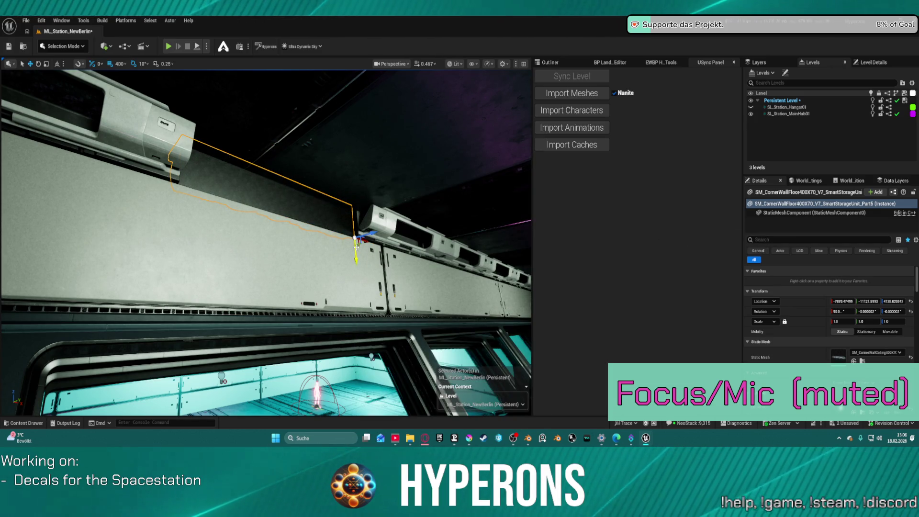
{"action": "key", "text": "e"}
{"action": "mouse_move", "coordinate": [349, 230]}
{"action": "left_mouse_down"}
{"action": "mouse_move", "coordinate": [355, 246]}
{"action": "mouse_move", "coordinate": [328, 246]}
{"action": "mouse_move", "coordinate": [331, 233]}
{"action": "mouse_move", "coordinate": [228, 232]}
{"action": "mouse_move", "coordinate": [297, 220]}
{"action": "left_mouse_up"}
{"action": "key", "text": "w"}
Step: Delete storage unit Part4 and the unit on the left wall
{"action": "left_click", "coordinate": [314, 188]}
{"action": "key", "text": "Delete"}
{"action": "left_click", "coordinate": [96, 191]}
{"action": "key", "text": "Delete"}
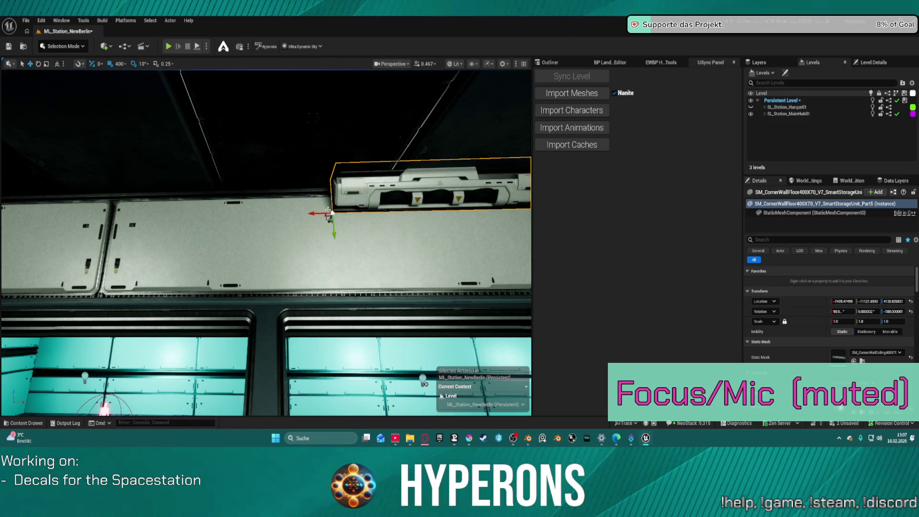
Step: Alt-drag Part5 leftward twice to make two copies beside it
{"action": "left_click_drag", "start_coordinate": [312, 213], "coordinate": [5, 214]}
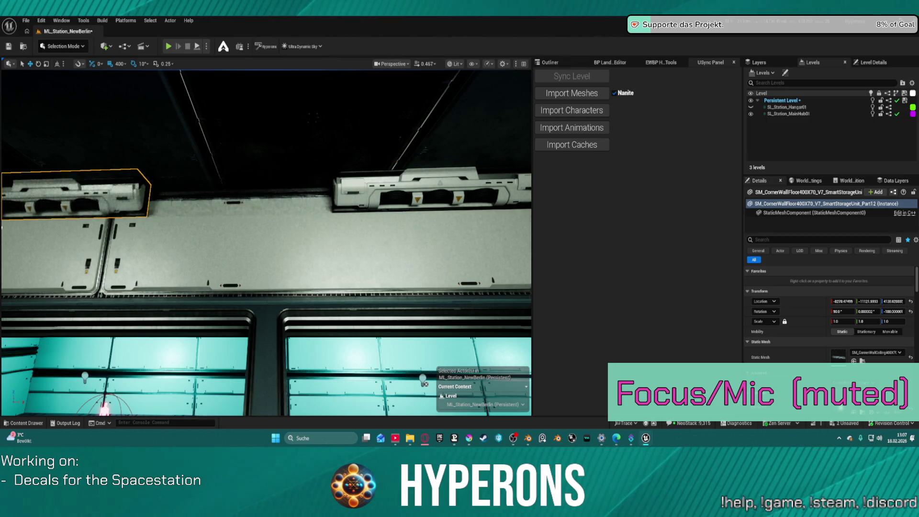
{"action": "left_click", "coordinate": [370, 195]}
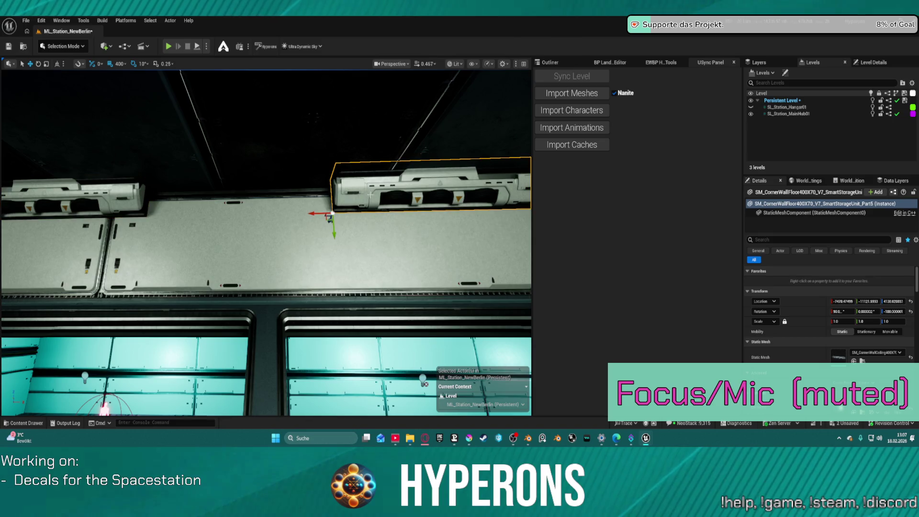
{"action": "left_click_drag", "start_coordinate": [312, 214], "coordinate": [127, 216]}
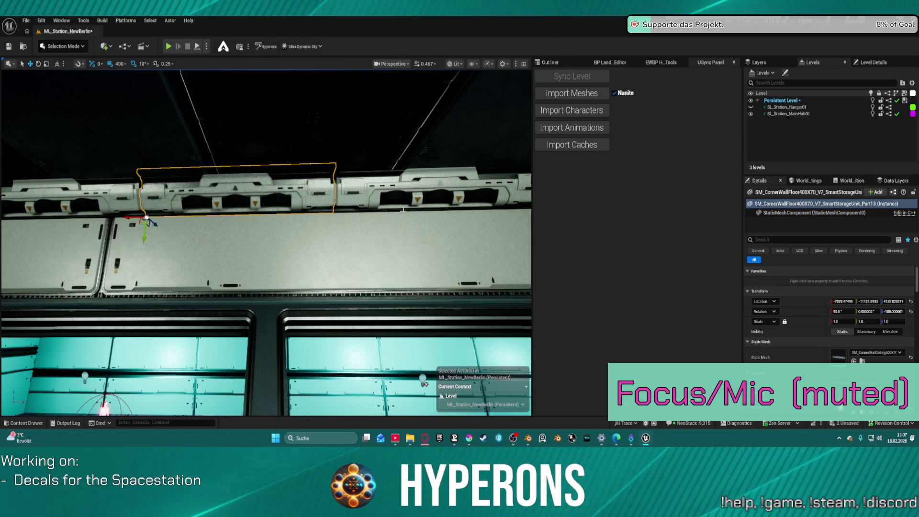
Step: Replace the newest copy with SM_CornerWallCeiling400X70_V13_ElectricalEquipment
{"action": "key", "text": "ctrl+space"}
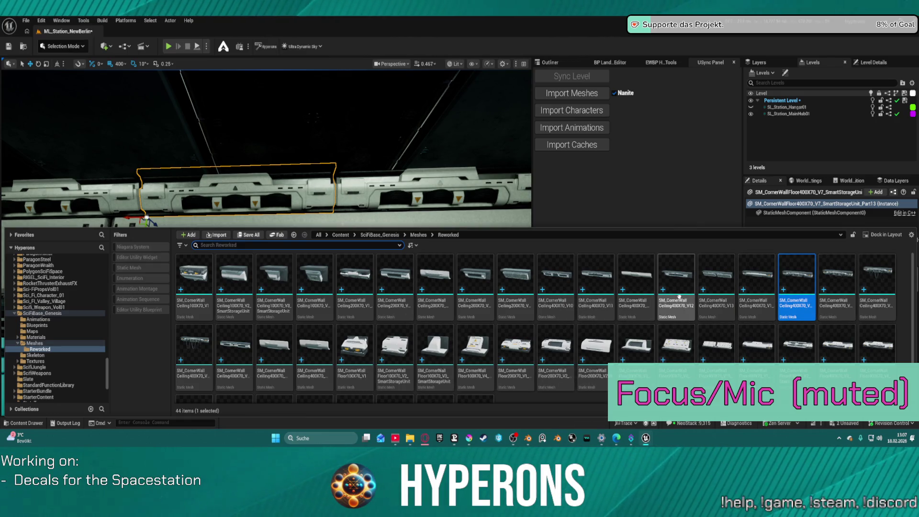
{"action": "left_click", "coordinate": [718, 277]}
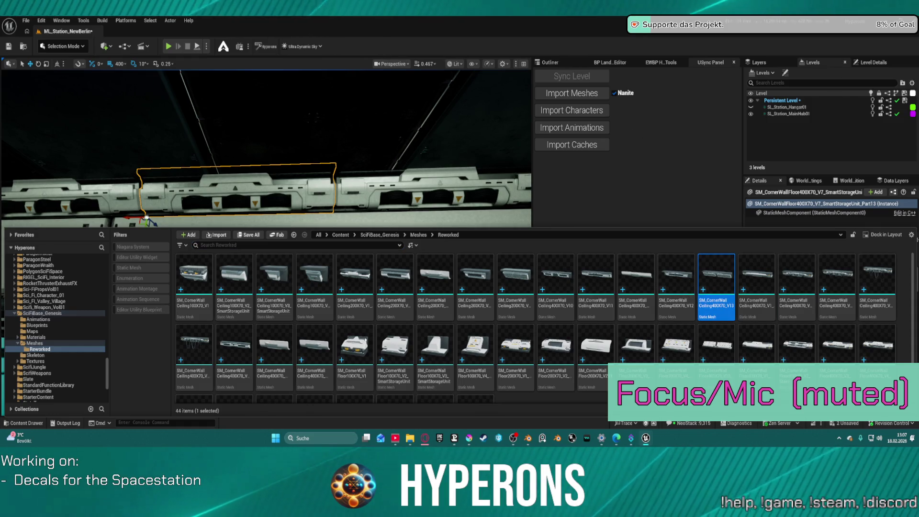
{"action": "left_click", "coordinate": [148, 220]}
{"action": "right_click", "coordinate": [314, 191]}
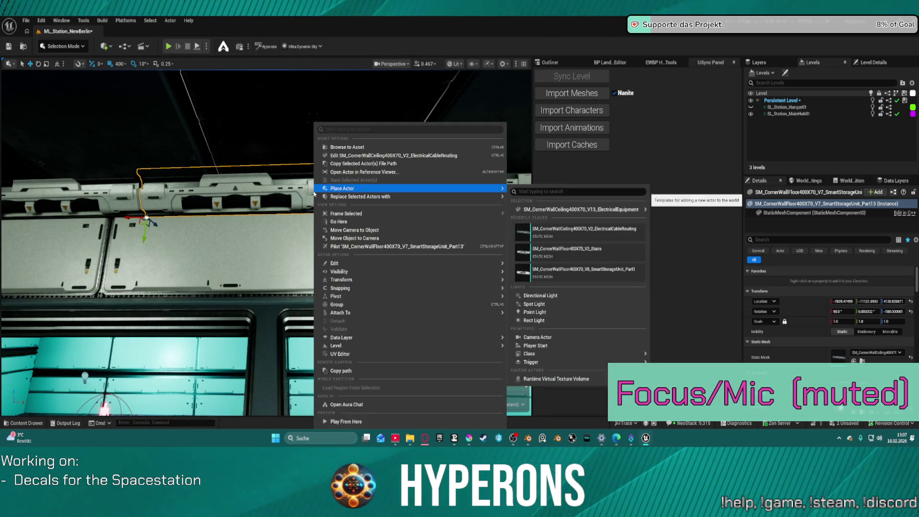
{"action": "mouse_move", "coordinate": [490, 199]}
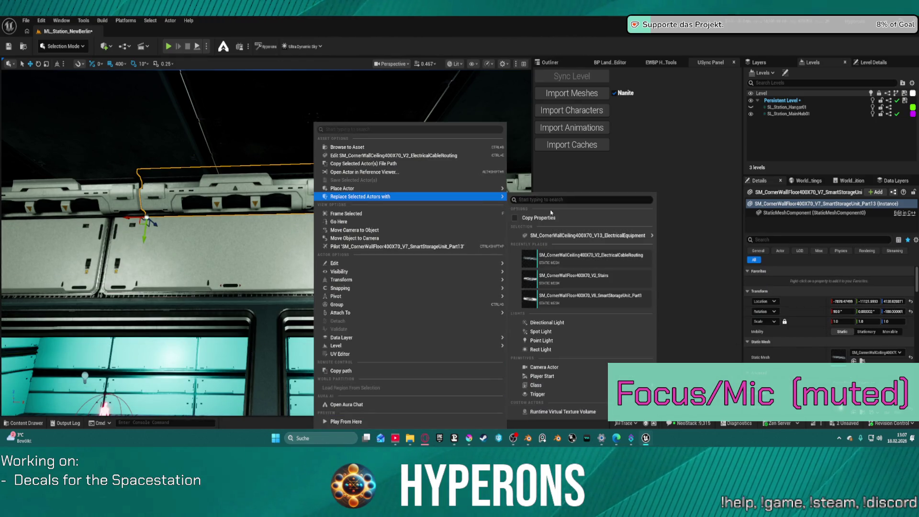
{"action": "mouse_move", "coordinate": [637, 235]}
{"action": "left_click", "coordinate": [678, 238]}
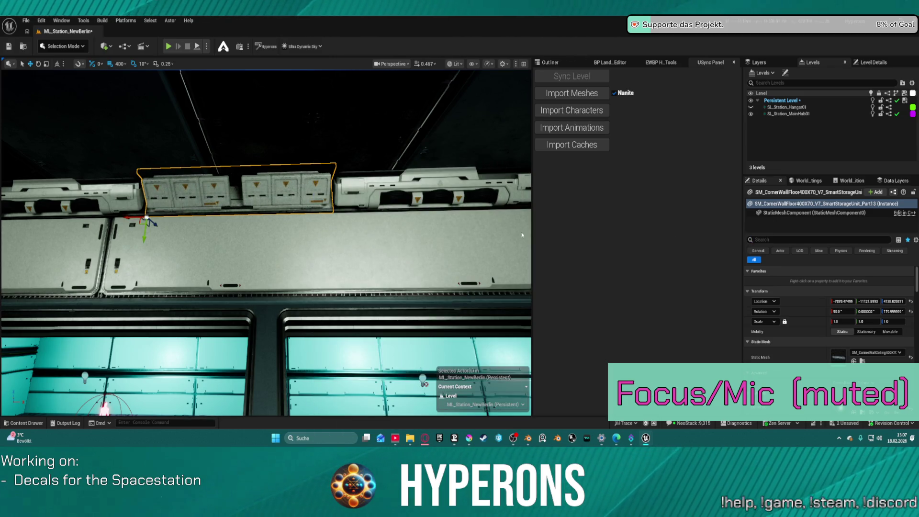
{"action": "mouse_move", "coordinate": [268, 240]}
{"action": "left_mouse_down"}
{"action": "mouse_move", "coordinate": [225, 225]}
{"action": "mouse_move", "coordinate": [4, 75]}
{"action": "mouse_move", "coordinate": [287, 238]}
{"action": "mouse_move", "coordinate": [335, 232]}
{"action": "mouse_move", "coordinate": [378, 196]}
{"action": "mouse_move", "coordinate": [330, 225]}
{"action": "mouse_move", "coordinate": [283, 228]}
{"action": "mouse_move", "coordinate": [356, 210]}
{"action": "mouse_move", "coordinate": [444, 231]}
{"action": "left_mouse_up"}
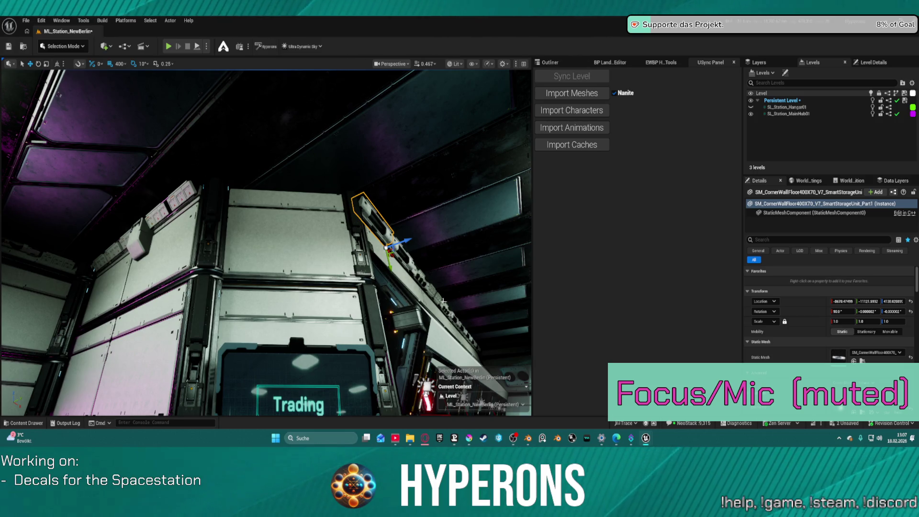
Step: Duplicate the ceiling cable-routing strip 800 units further along the ceiling
{"action": "key", "text": "ctrl+space"}
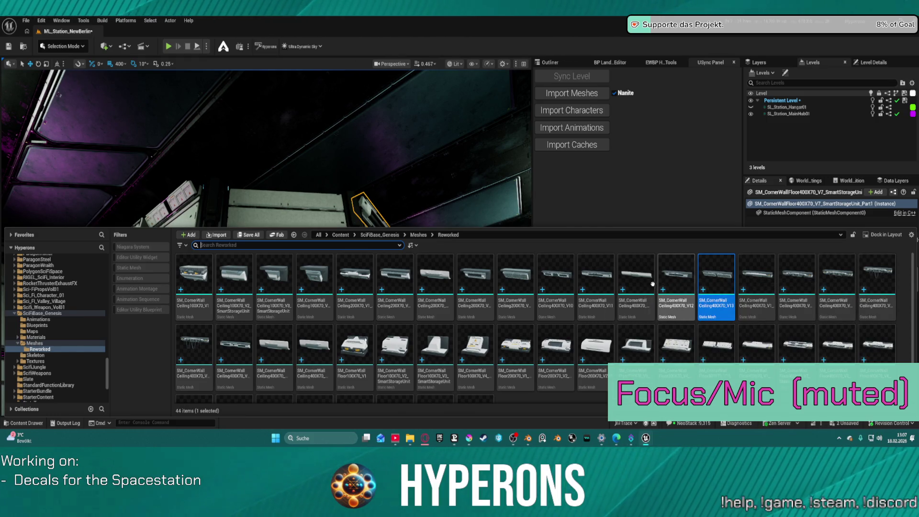
{"action": "key", "text": "f"}
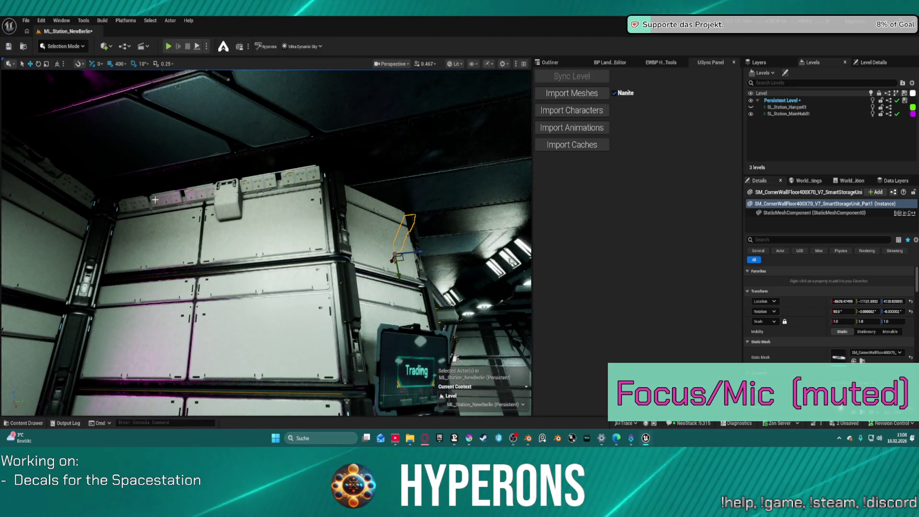
{"action": "left_click", "coordinate": [155, 201]}
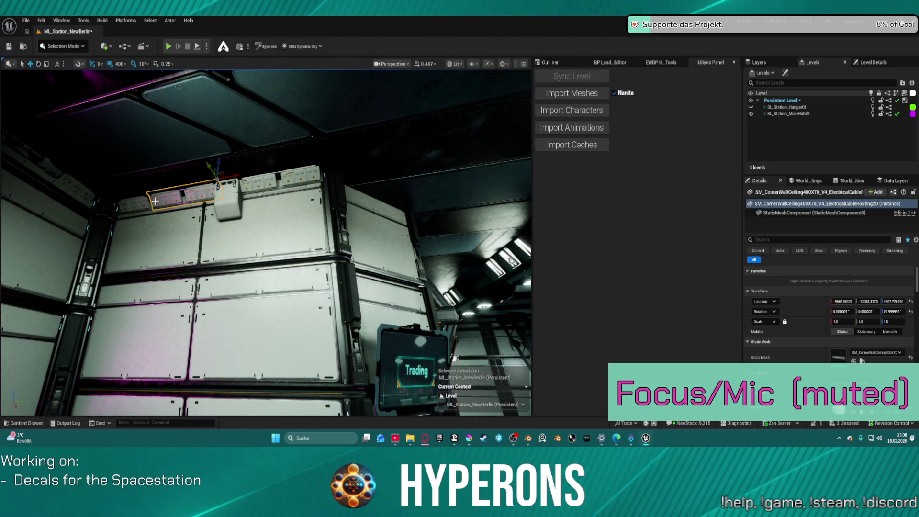
{"action": "left_click_drag", "start_coordinate": [217, 173], "coordinate": [347, 182]}
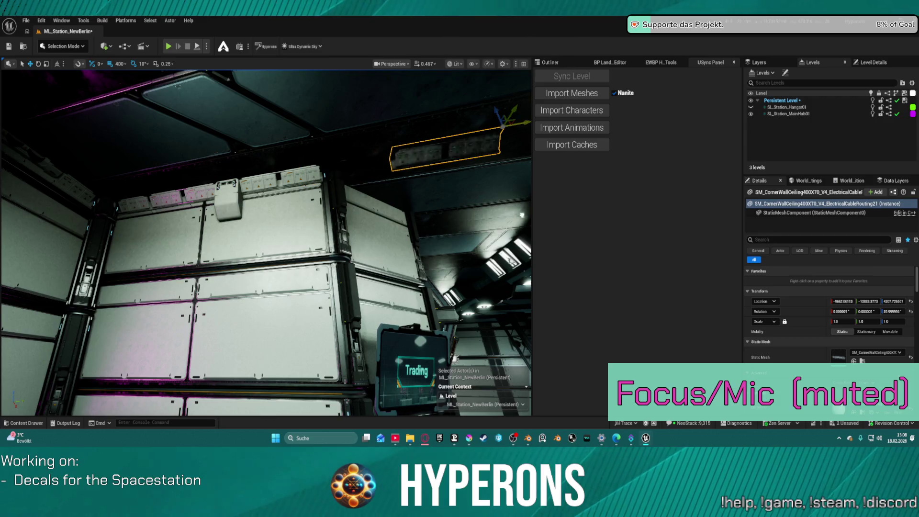
Step: Replace the original cable strip with the V13_ElectricalEquipment ceiling mesh
{"action": "left_click", "coordinate": [208, 196]}
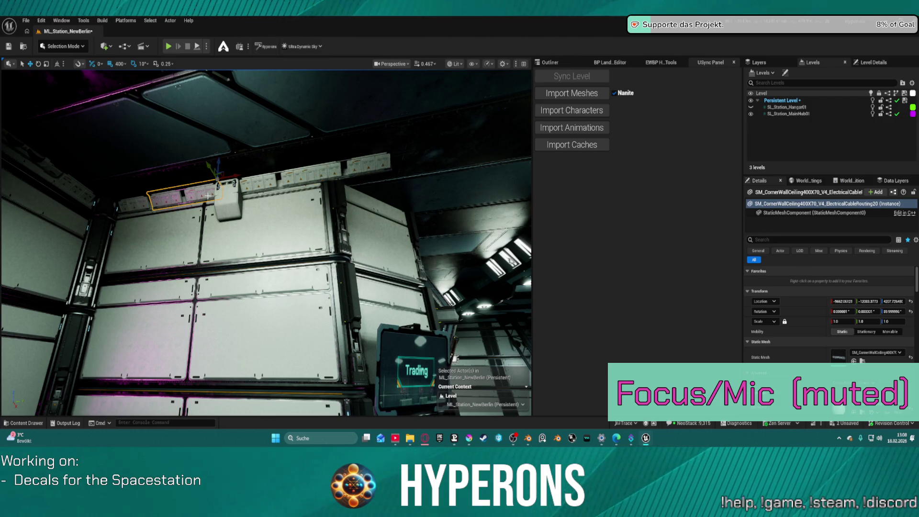
{"action": "key", "text": "ctrl+space"}
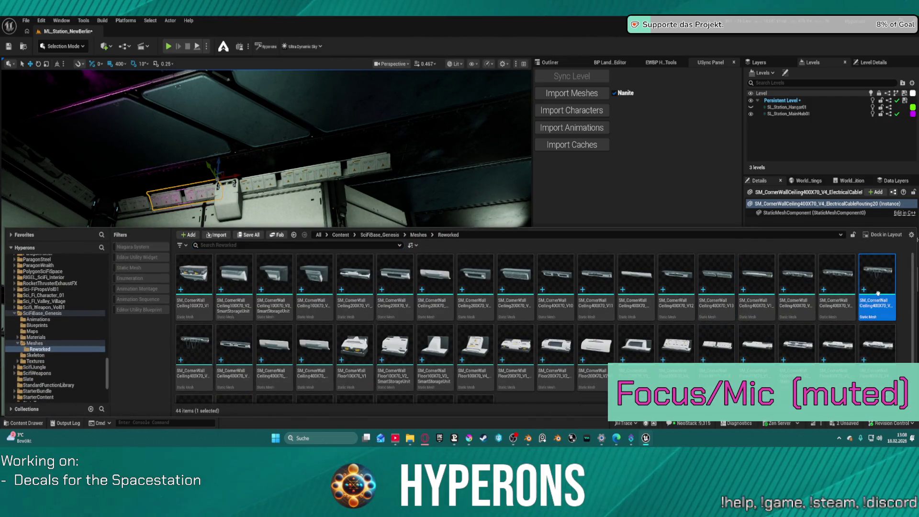
{"action": "key", "text": "ctrl+space"}
{"action": "right_click", "coordinate": [173, 199]}
{"action": "mouse_move", "coordinate": [335, 196]}
{"action": "left_click", "coordinate": [442, 234]}
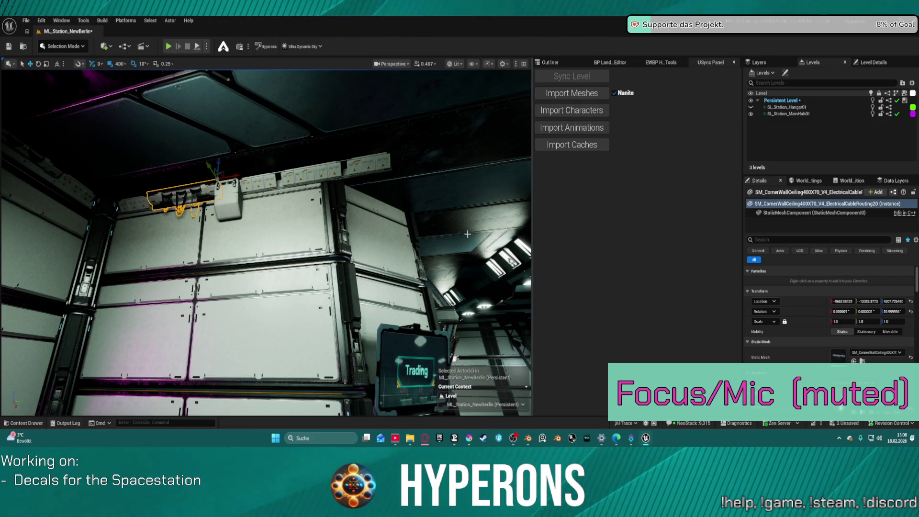
{"action": "left_click", "coordinate": [364, 159]}
{"action": "left_click", "coordinate": [353, 176]}
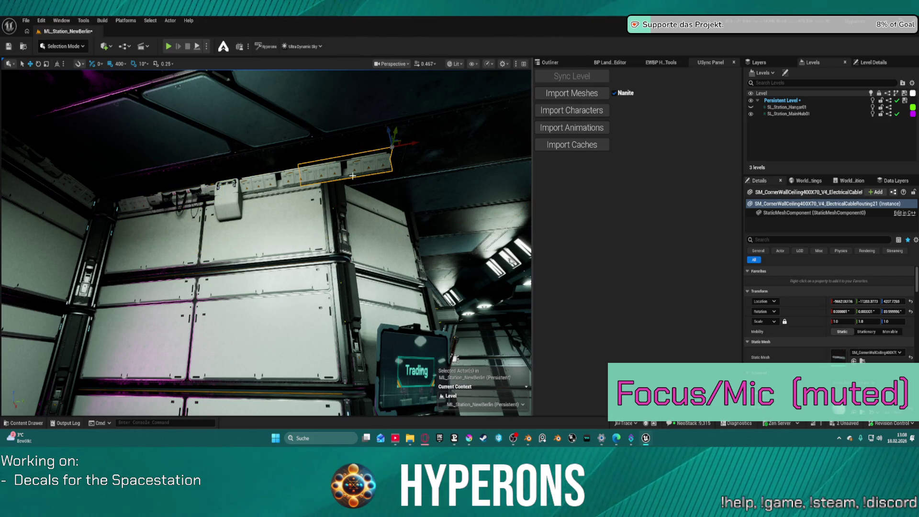
{"action": "left_click_drag", "start_coordinate": [271, 245], "coordinate": [225, 267]}
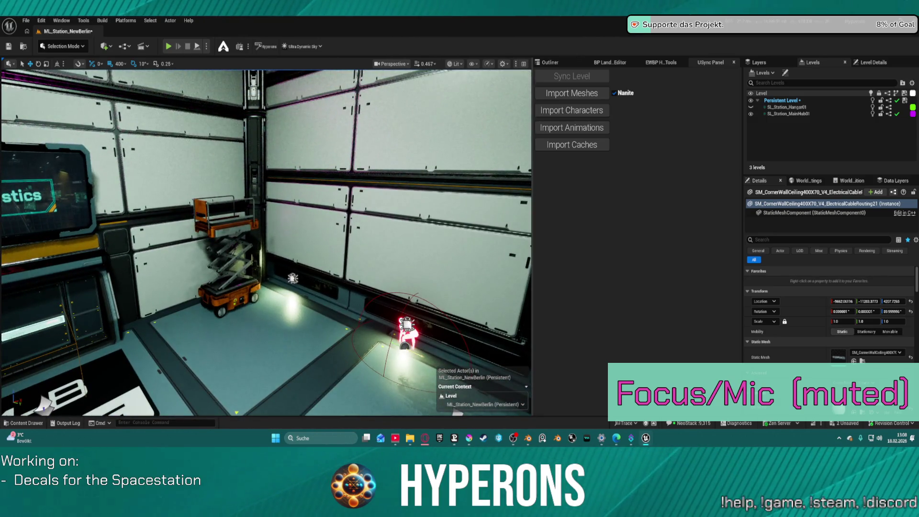
Step: Turn the SM_Lifter_Style02 scissor lift 90° on Z and slide it along the floor
{"action": "left_click", "coordinate": [240, 305]}
{"action": "left_click_drag", "start_coordinate": [232, 319], "coordinate": [252, 319]}
{"action": "key", "text": "w"}
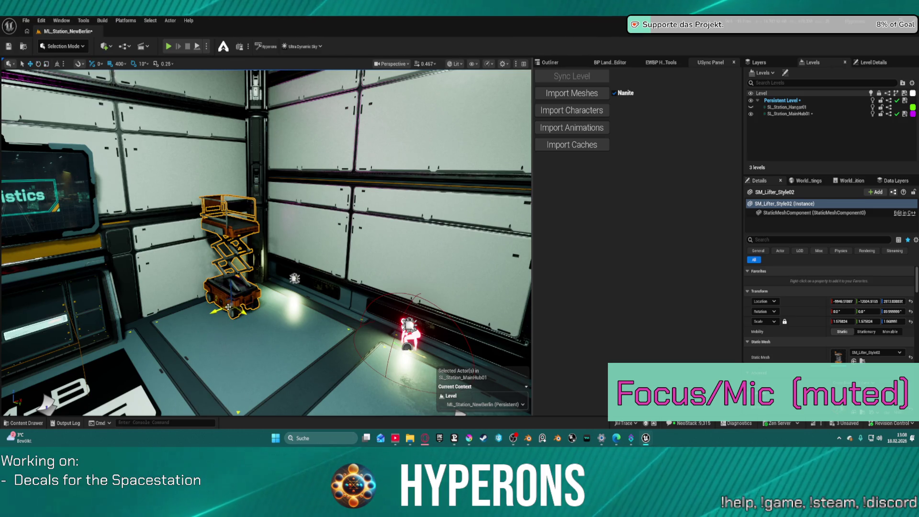
{"action": "mouse_move", "coordinate": [260, 313]}
{"action": "left_mouse_down"}
{"action": "mouse_move", "coordinate": [342, 313]}
{"action": "mouse_move", "coordinate": [237, 303]}
{"action": "left_mouse_up"}
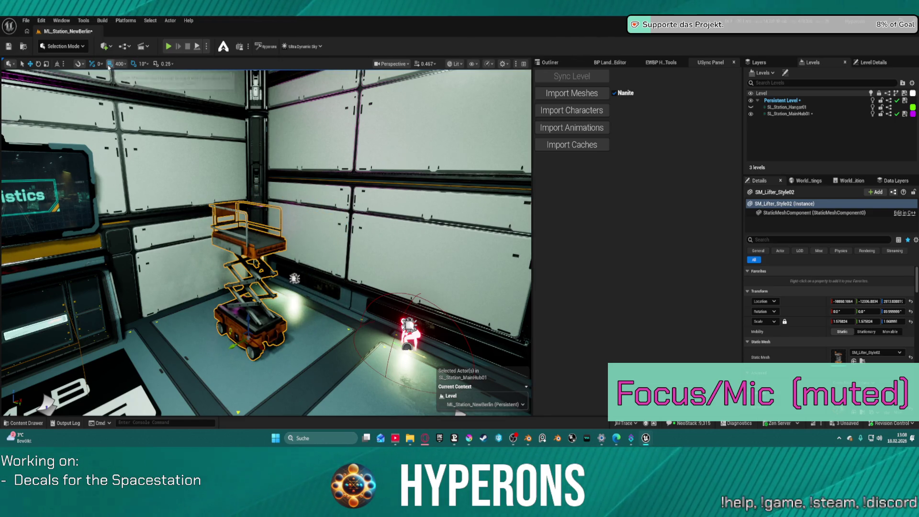
{"action": "left_click_drag", "start_coordinate": [460, 413], "coordinate": [371, 383]}
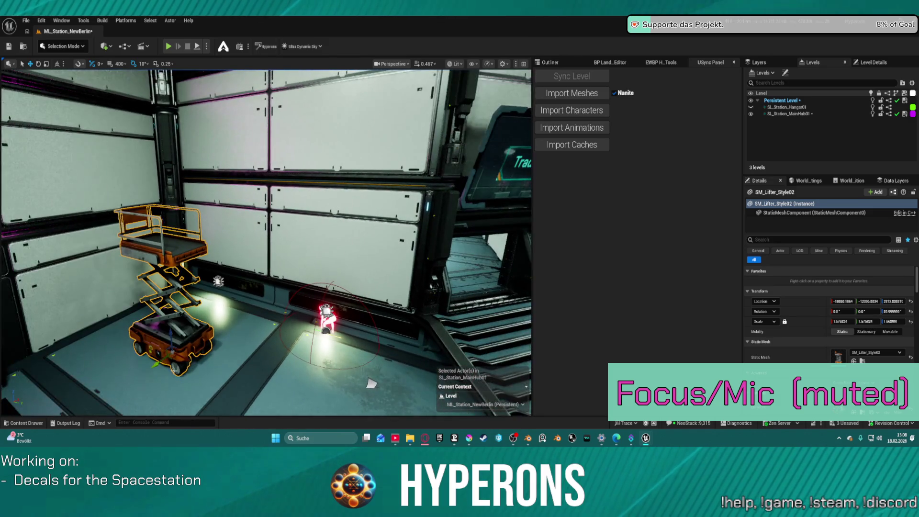
{"action": "mouse_move", "coordinate": [160, 360]}
{"action": "left_mouse_down"}
{"action": "mouse_move", "coordinate": [202, 332]}
{"action": "mouse_move", "coordinate": [237, 331]}
{"action": "left_mouse_up"}
Step: Fly the camera past the Trading kiosk toward the hangar hall
{"action": "key", "text": "e"}
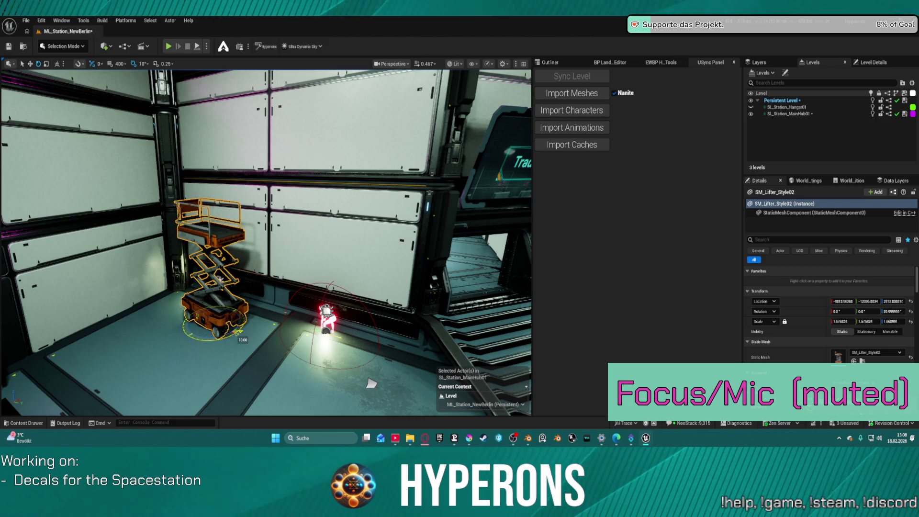
{"action": "mouse_move", "coordinate": [225, 237]}
{"action": "left_mouse_down"}
{"action": "mouse_move", "coordinate": [248, 234]}
{"action": "mouse_move", "coordinate": [249, 191]}
{"action": "mouse_move", "coordinate": [244, 237]}
{"action": "left_mouse_up"}
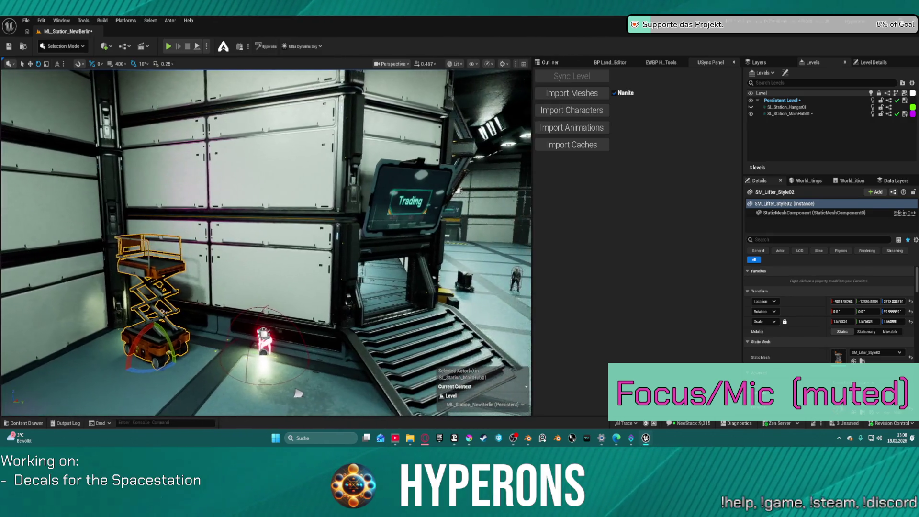
{"action": "mouse_move", "coordinate": [297, 394]}
{"action": "left_mouse_down"}
{"action": "mouse_move", "coordinate": [268, 316]}
{"action": "mouse_move", "coordinate": [283, 316]}
{"action": "mouse_move", "coordinate": [257, 316]}
{"action": "left_mouse_up"}
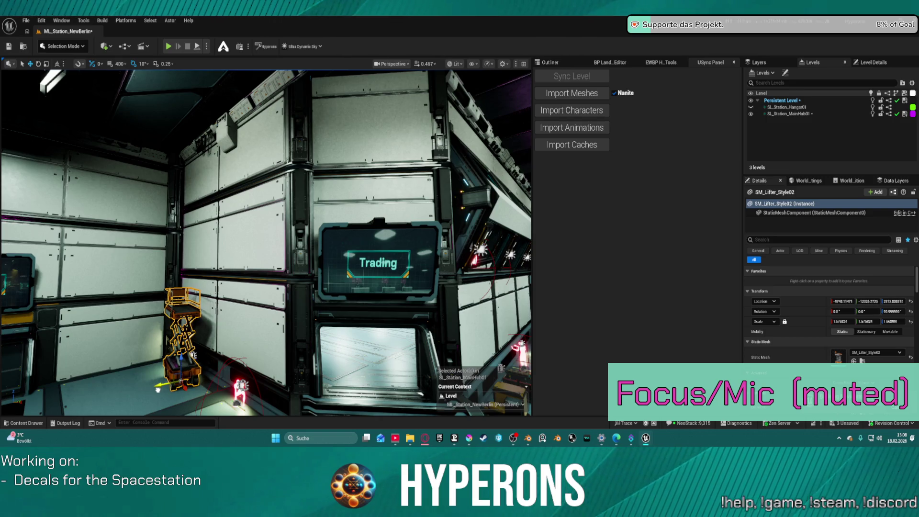
{"action": "mouse_move", "coordinate": [297, 319]}
{"action": "left_mouse_down"}
{"action": "mouse_move", "coordinate": [330, 319]}
{"action": "mouse_move", "coordinate": [309, 302]}
{"action": "mouse_move", "coordinate": [333, 290]}
{"action": "mouse_move", "coordinate": [280, 221]}
{"action": "left_mouse_up"}
Step: Bring the ceiling electrical unit down to the wall corner and reset its rotation
{"action": "left_click", "coordinate": [257, 164]}
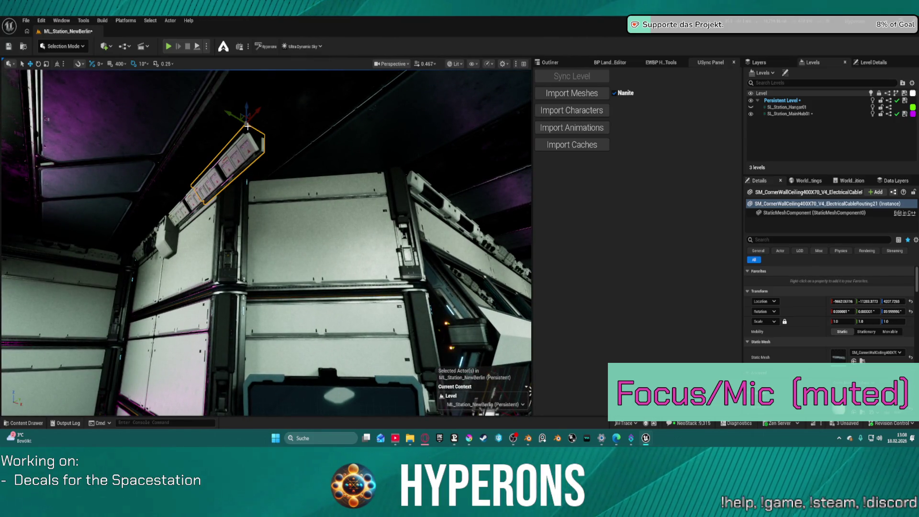
{"action": "mouse_move", "coordinate": [246, 124]}
{"action": "left_mouse_down"}
{"action": "mouse_move", "coordinate": [301, 148]}
{"action": "mouse_move", "coordinate": [262, 201]}
{"action": "mouse_move", "coordinate": [294, 216]}
{"action": "mouse_move", "coordinate": [311, 190]}
{"action": "mouse_move", "coordinate": [338, 218]}
{"action": "mouse_move", "coordinate": [283, 205]}
{"action": "mouse_move", "coordinate": [303, 209]}
{"action": "mouse_move", "coordinate": [304, 221]}
{"action": "mouse_move", "coordinate": [346, 209]}
{"action": "left_mouse_up"}
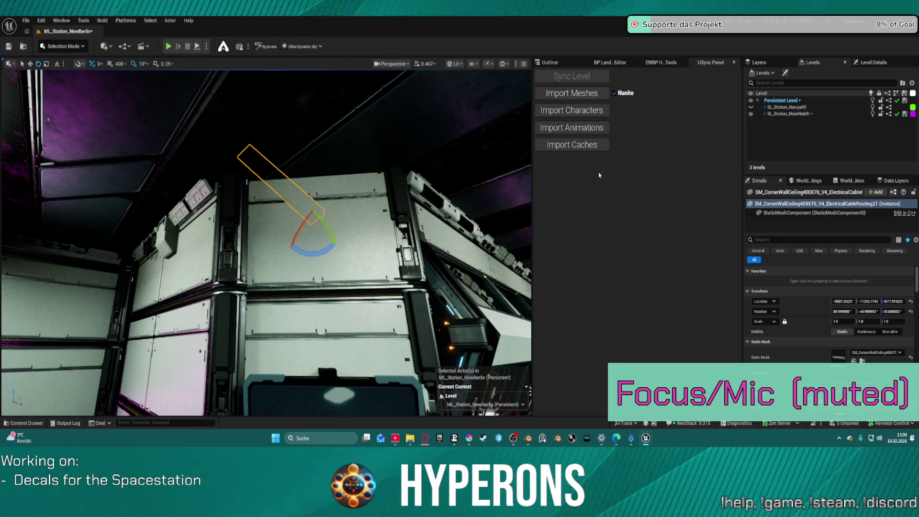
{"action": "left_click", "coordinate": [910, 312]}
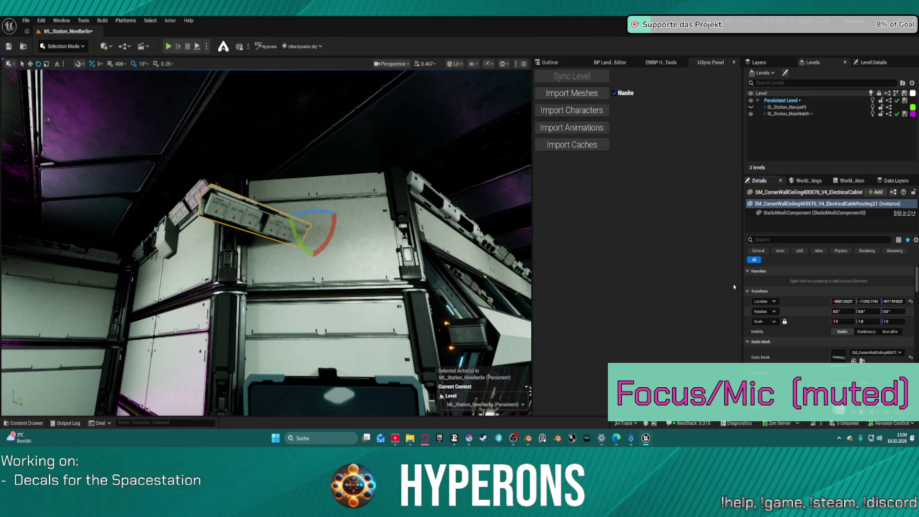
{"action": "left_click_drag", "start_coordinate": [312, 211], "coordinate": [340, 225]}
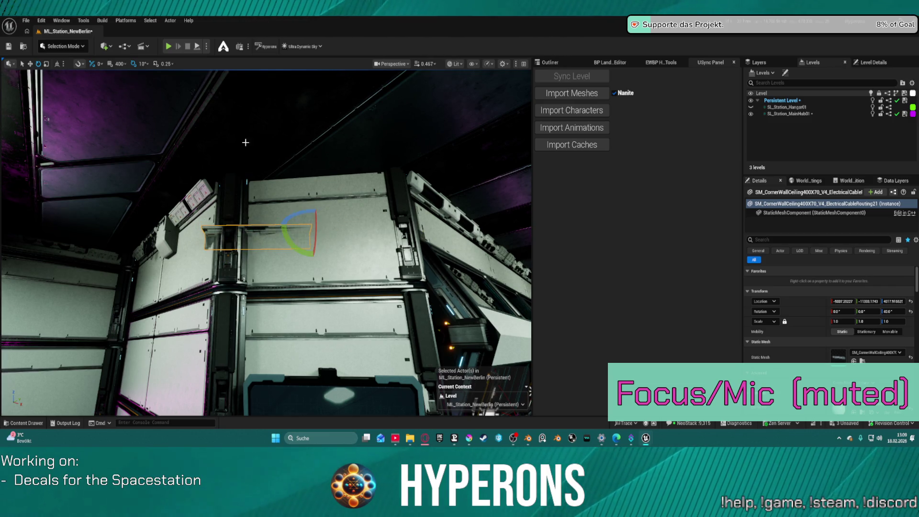
Step: Set rotation snap to 5° and turn the unit to 45°
{"action": "left_click", "coordinate": [140, 63]}
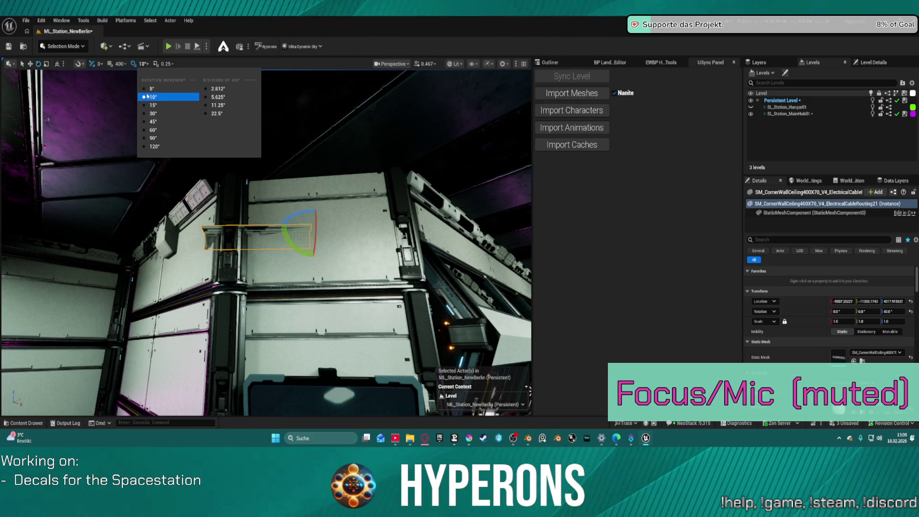
{"action": "left_click", "coordinate": [146, 89]}
{"action": "left_click_drag", "start_coordinate": [309, 211], "coordinate": [296, 238]}
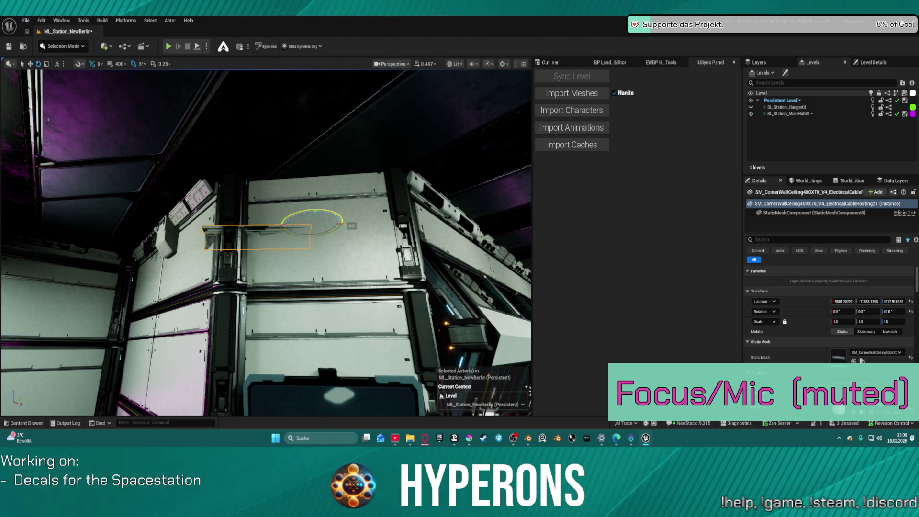
Step: Slide the unit right and lift it onto the ceiling edge above the wall panel
{"action": "key", "text": "w"}
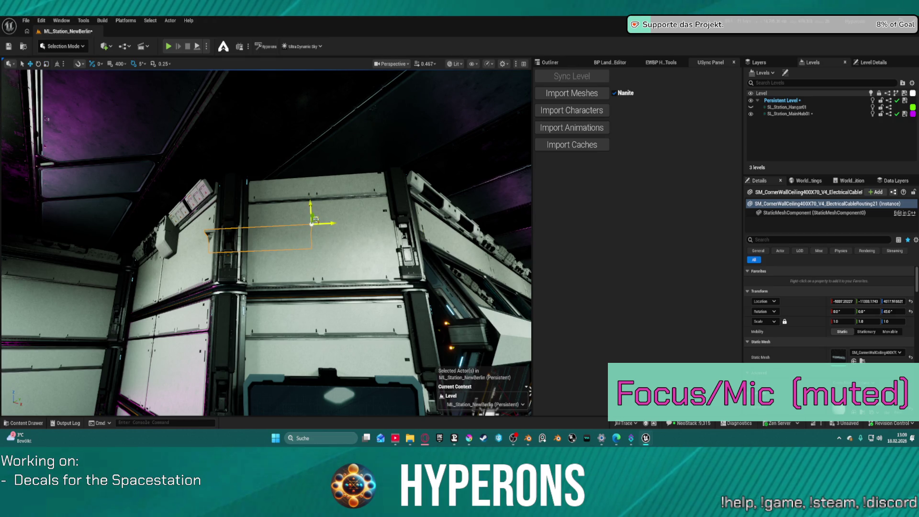
{"action": "left_click_drag", "start_coordinate": [334, 223], "coordinate": [377, 224]}
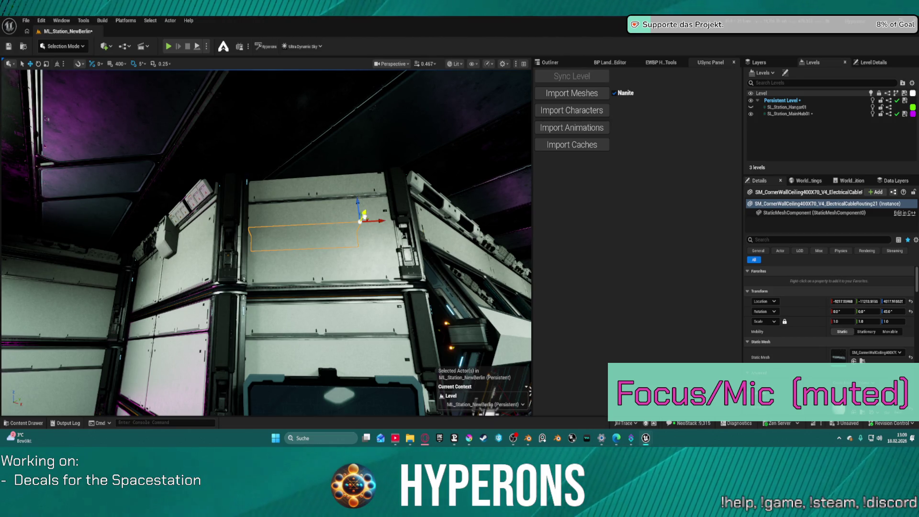
{"action": "mouse_move", "coordinate": [367, 216]}
{"action": "left_mouse_down"}
{"action": "mouse_move", "coordinate": [378, 205]}
{"action": "mouse_move", "coordinate": [419, 207]}
{"action": "mouse_move", "coordinate": [398, 172]}
{"action": "mouse_move", "coordinate": [401, 140]}
{"action": "mouse_move", "coordinate": [420, 155]}
{"action": "left_mouse_up"}
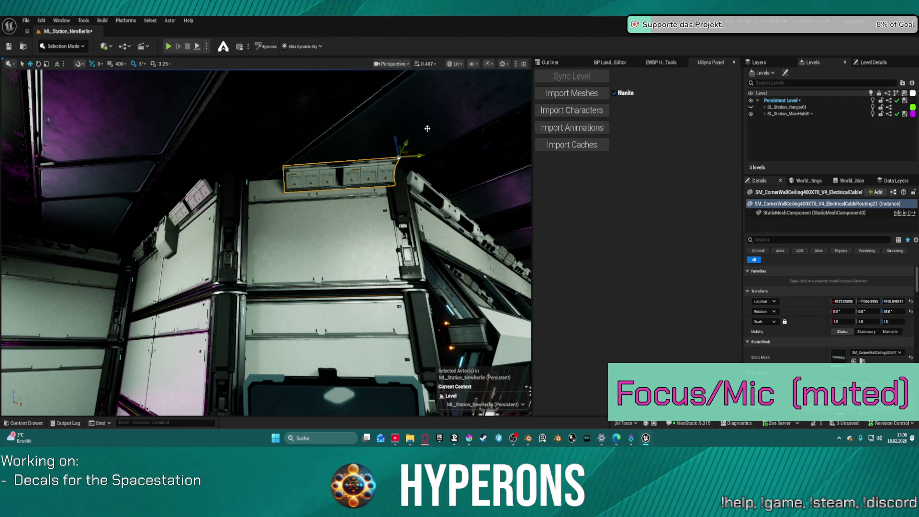
{"action": "key", "text": "ctrl+space"}
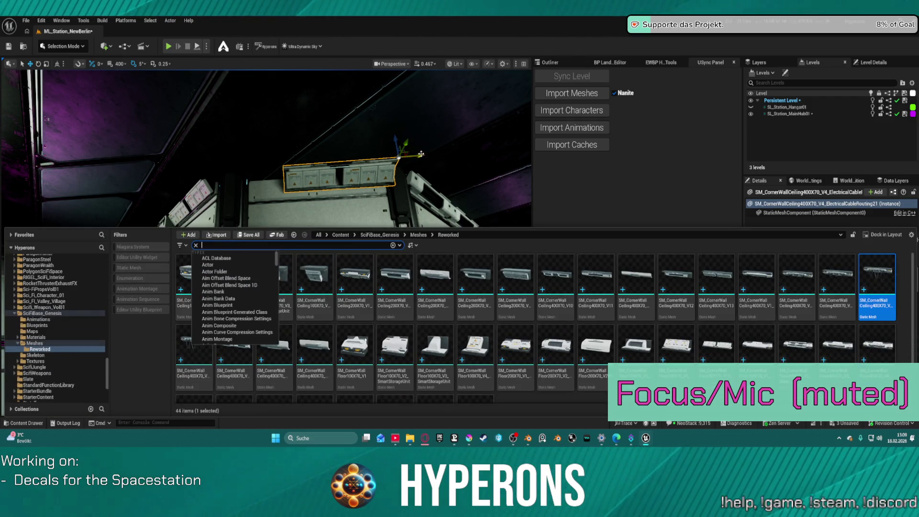
Step: Alt-drag a copy of the ceiling unit to the left of the original
{"action": "key", "text": "Escape"}
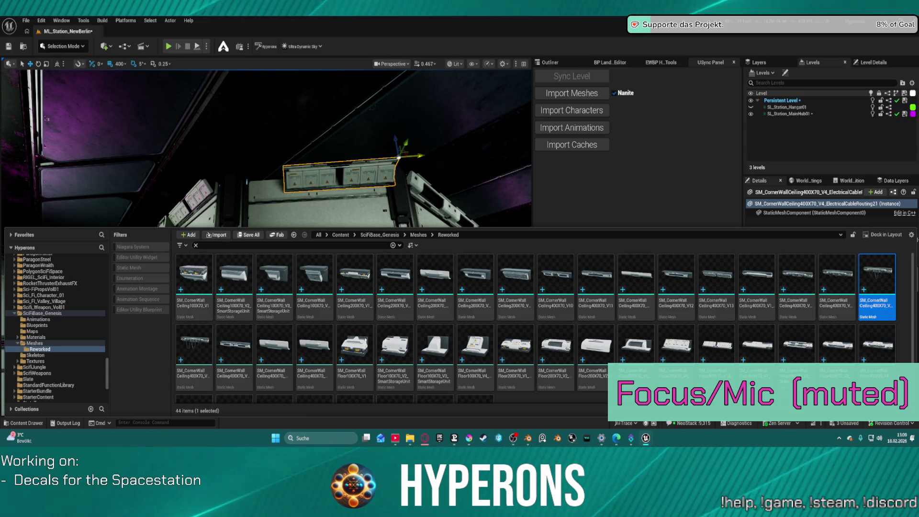
{"action": "left_click_drag", "start_coordinate": [416, 156], "coordinate": [309, 163]}
{"action": "key", "text": "e"}
Step: Find the SM_CornerWallCeiling200X70_V1_ElectricalEquipment asset in the Reworked meshes browser
{"action": "key", "text": "ctrl+space"}
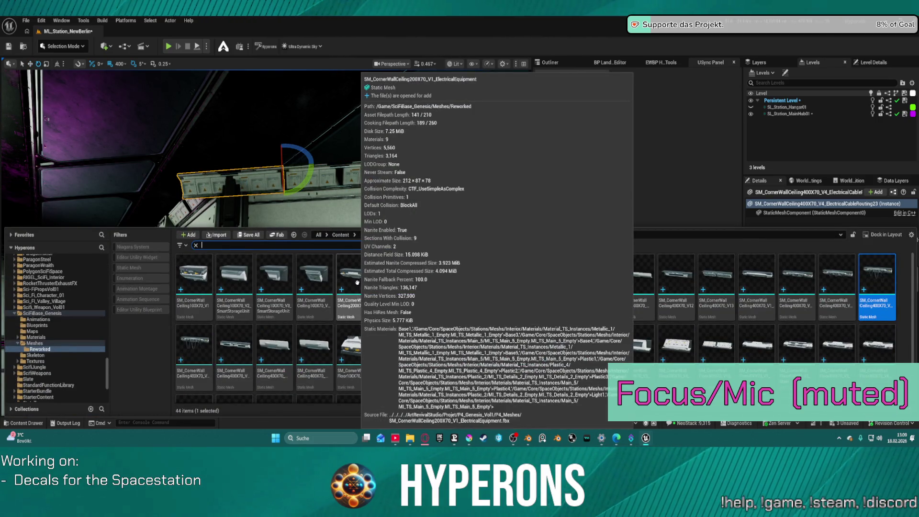
{"action": "left_click", "coordinate": [364, 280]}
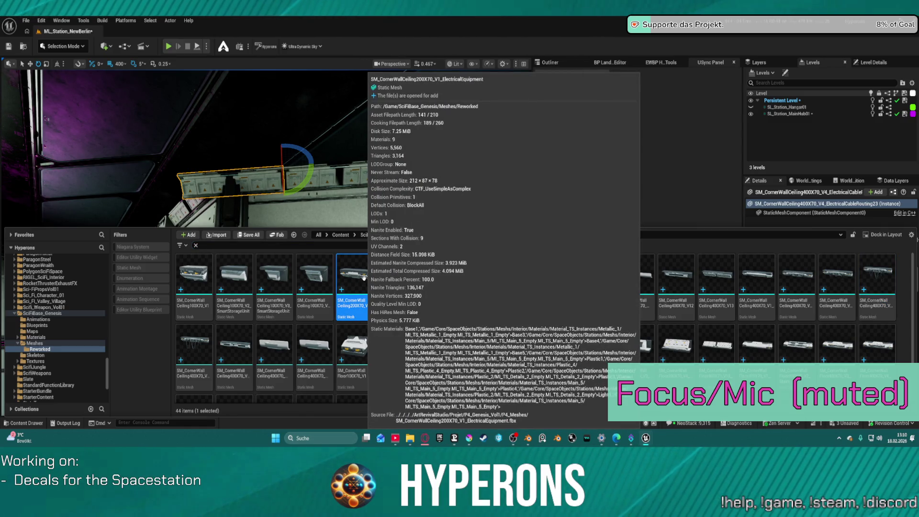
{"action": "right_click", "coordinate": [364, 278]}
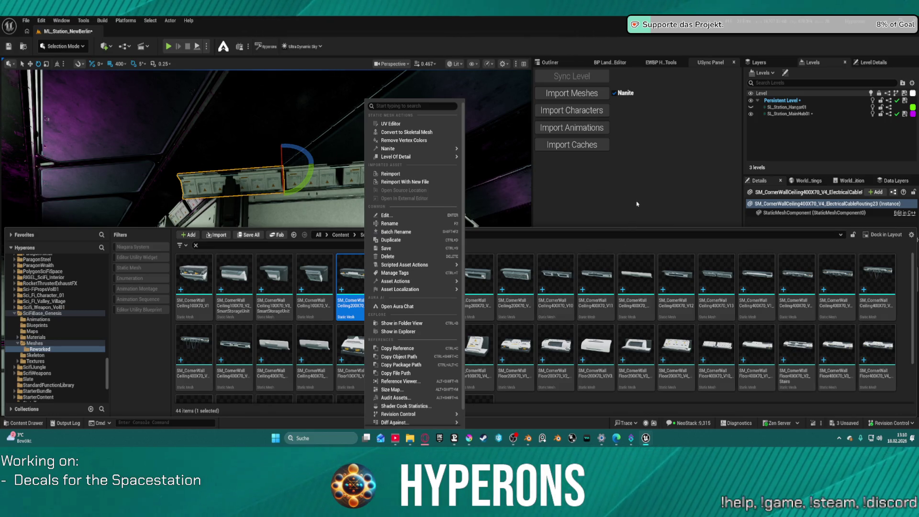
{"action": "left_click", "coordinate": [382, 189]}
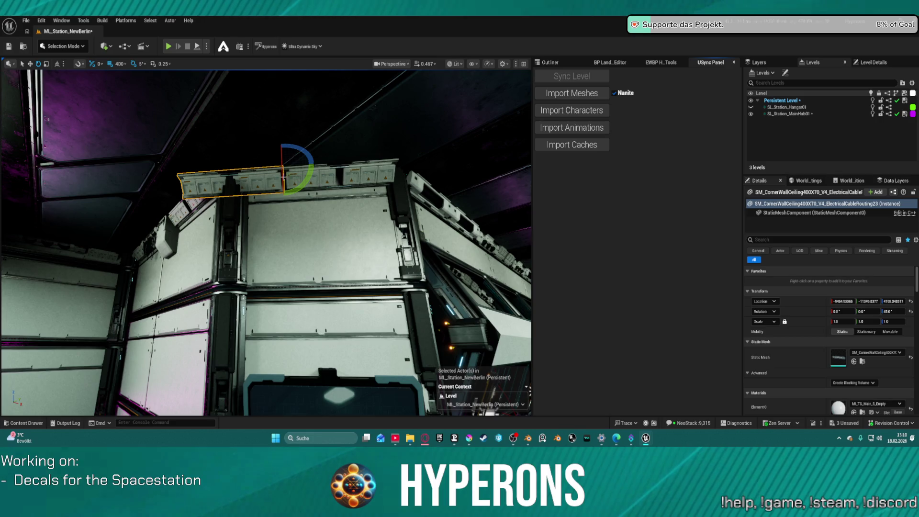
{"action": "scroll", "coordinate": [284, 176], "scroll_direction": "up", "scroll_amount": 3}
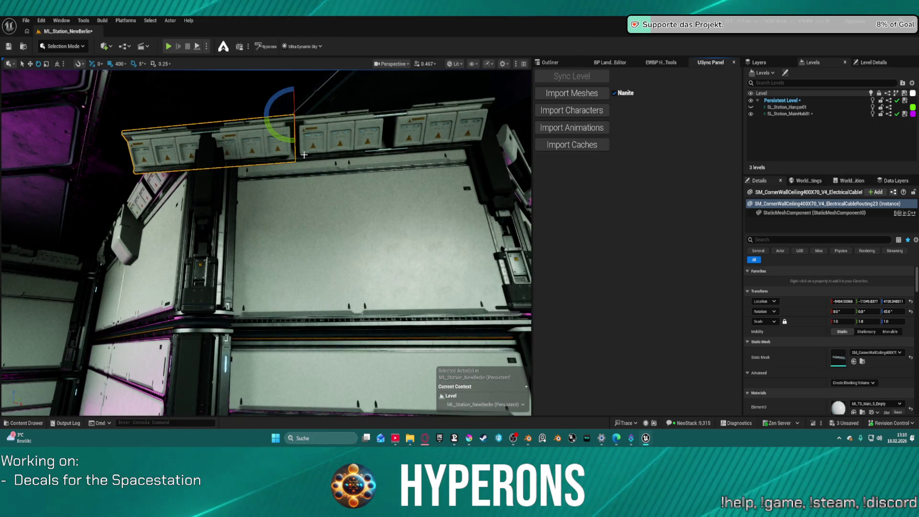
Step: Replace the copied unit with the SM_CornerWallCeiling200X70_V1_ElectricalEquipment mesh
{"action": "key", "text": "ctrl+space"}
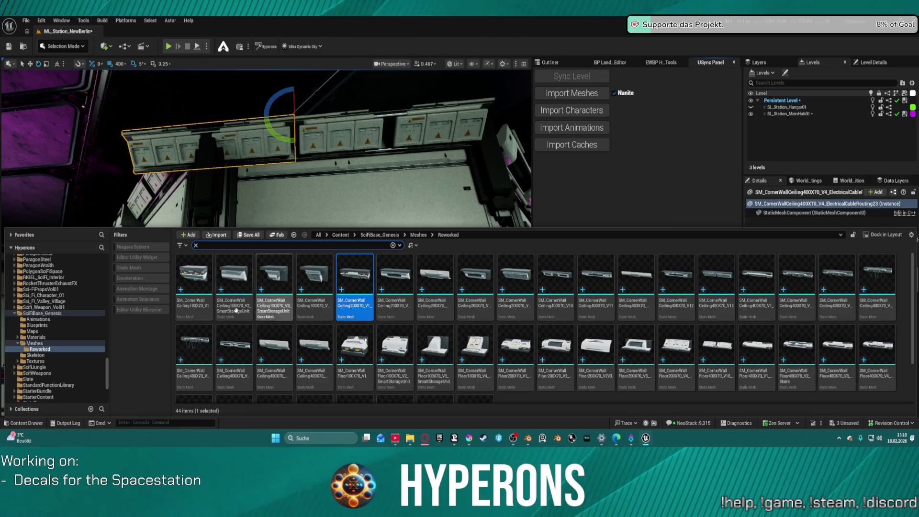
{"action": "mouse_move", "coordinate": [201, 311]}
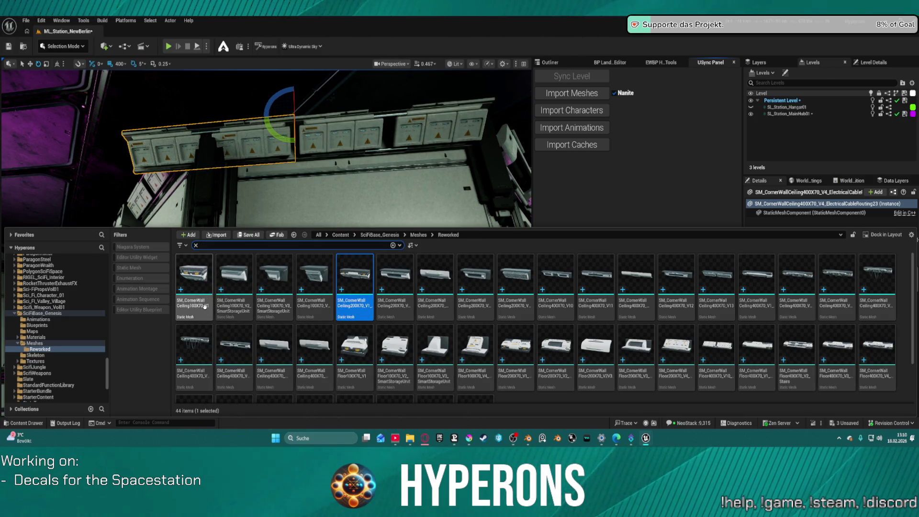
{"action": "right_click", "coordinate": [275, 151]}
{"action": "mouse_move", "coordinate": [445, 196]}
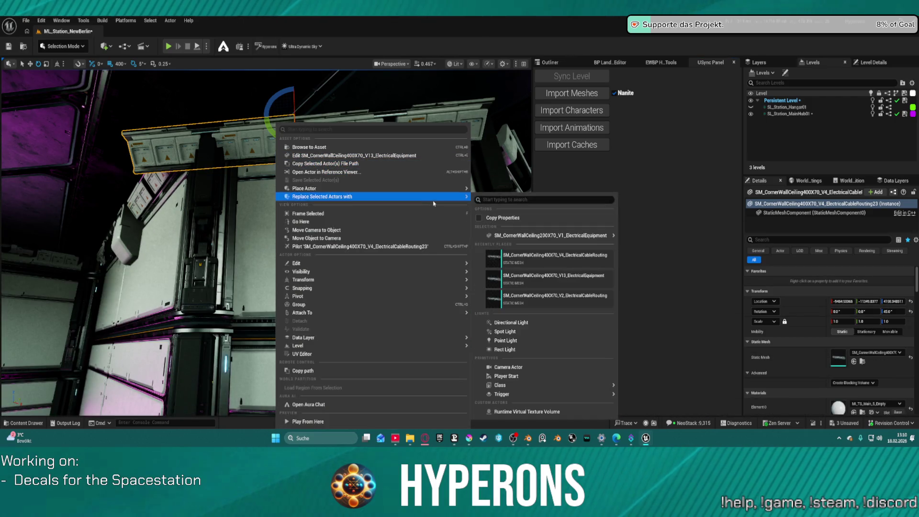
{"action": "mouse_move", "coordinate": [598, 235]}
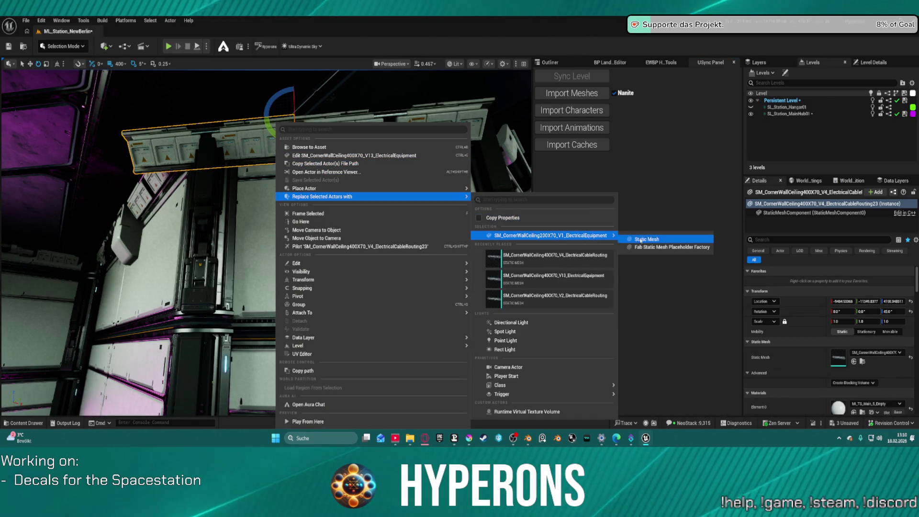
{"action": "left_click", "coordinate": [640, 242]}
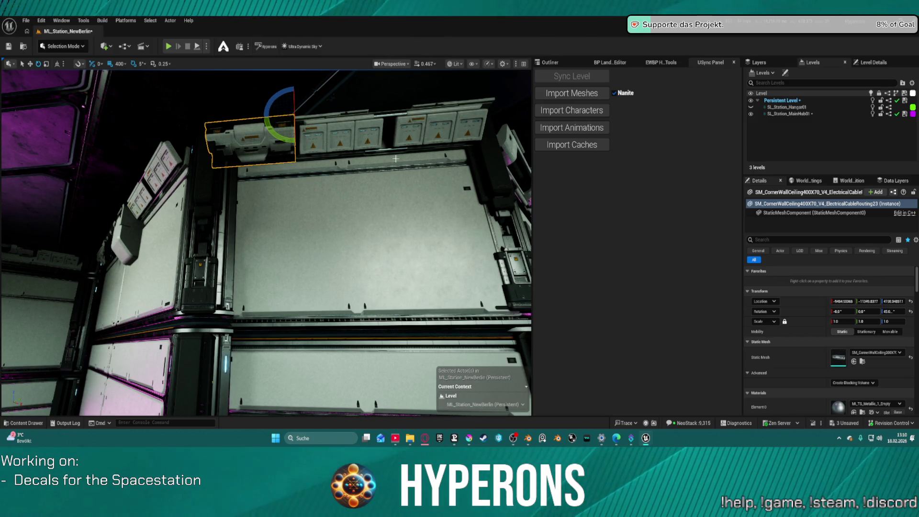
Step: Delete the longer original, set grid snap to 100, and move the 200X70 unit to the ceiling centre
{"action": "left_click", "coordinate": [351, 138]}
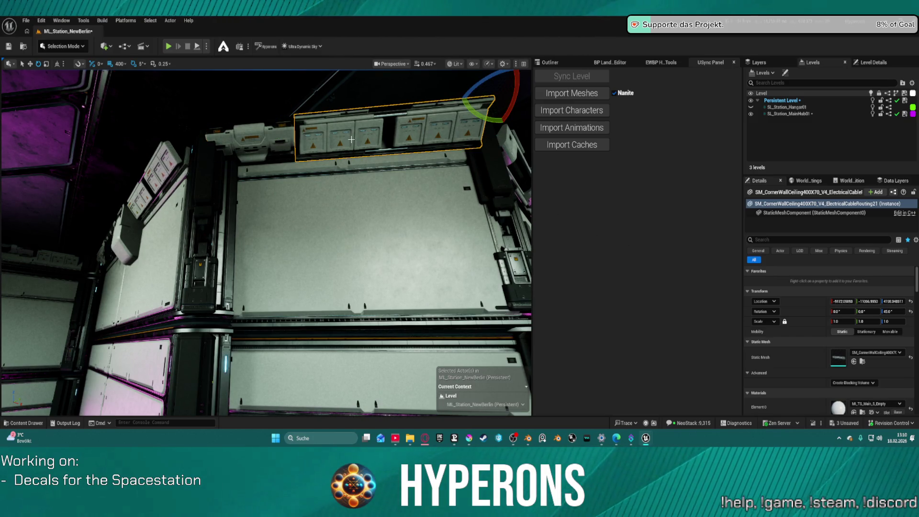
{"action": "key", "text": "Delete"}
{"action": "left_click", "coordinate": [230, 139]}
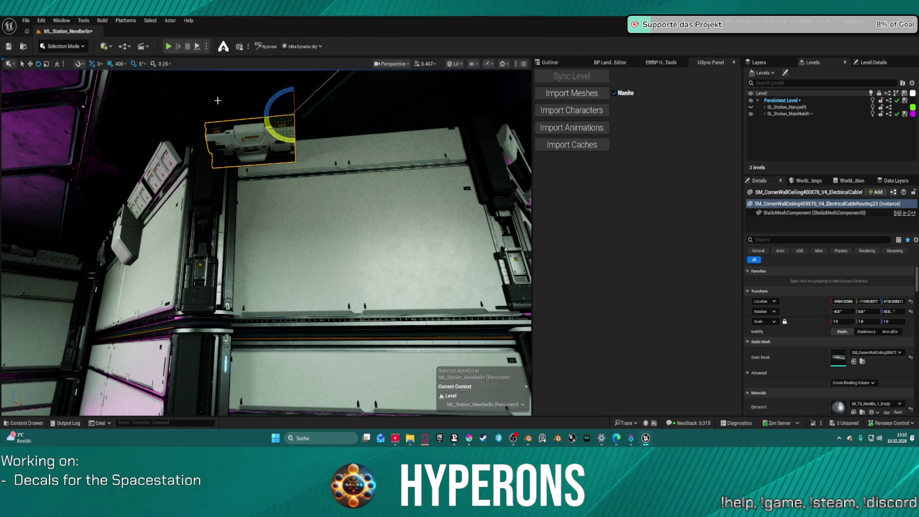
{"action": "left_click", "coordinate": [126, 68]}
{"action": "left_click", "coordinate": [152, 128]}
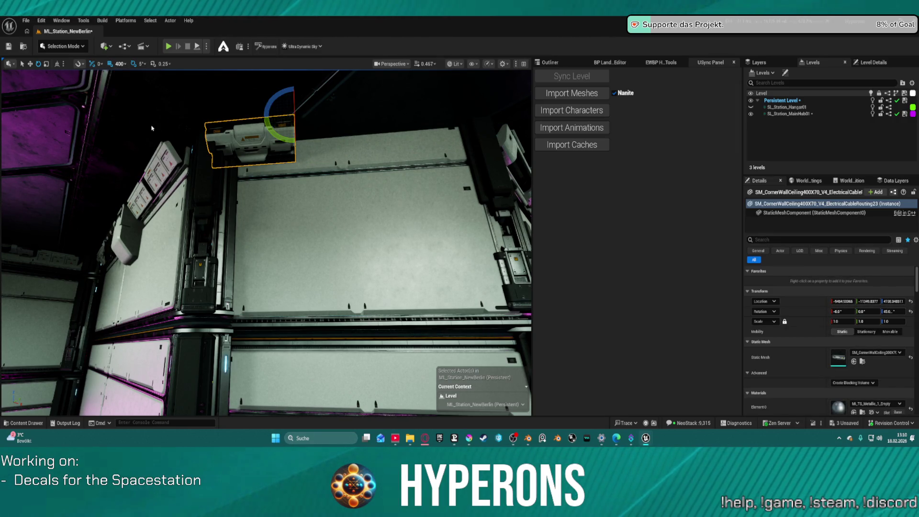
{"action": "key", "text": "w"}
{"action": "mouse_move", "coordinate": [310, 128]}
{"action": "left_mouse_down"}
{"action": "mouse_move", "coordinate": [370, 130]}
{"action": "mouse_move", "coordinate": [407, 116]}
{"action": "left_mouse_up"}
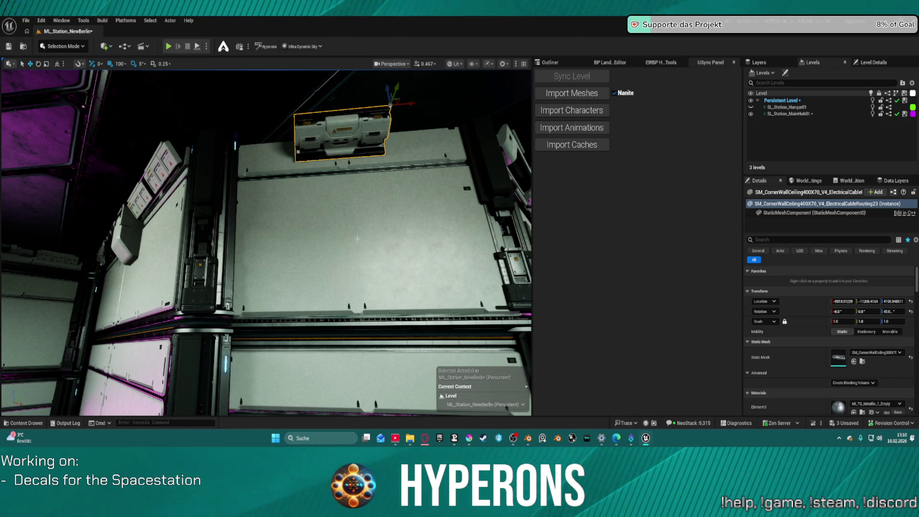
Step: Reselect the short unit and undo its recent changes
{"action": "left_click", "coordinate": [364, 225]}
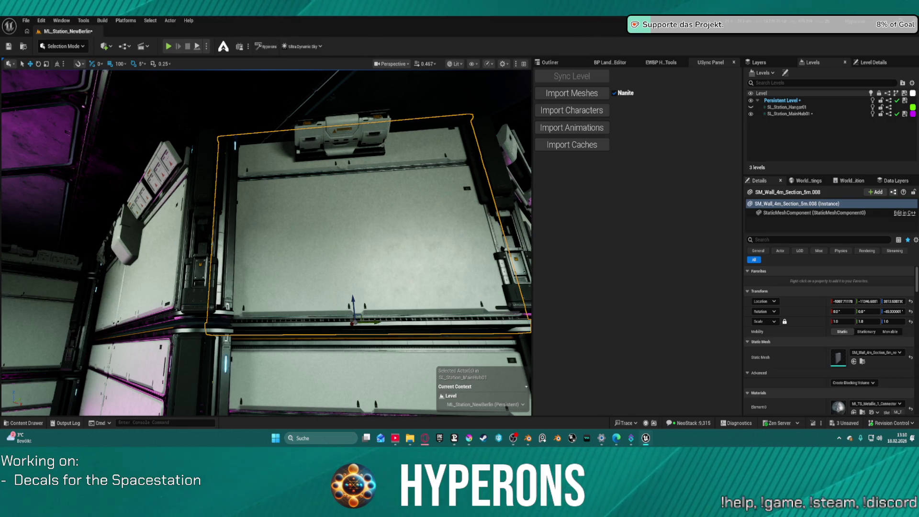
{"action": "left_click", "coordinate": [347, 135]}
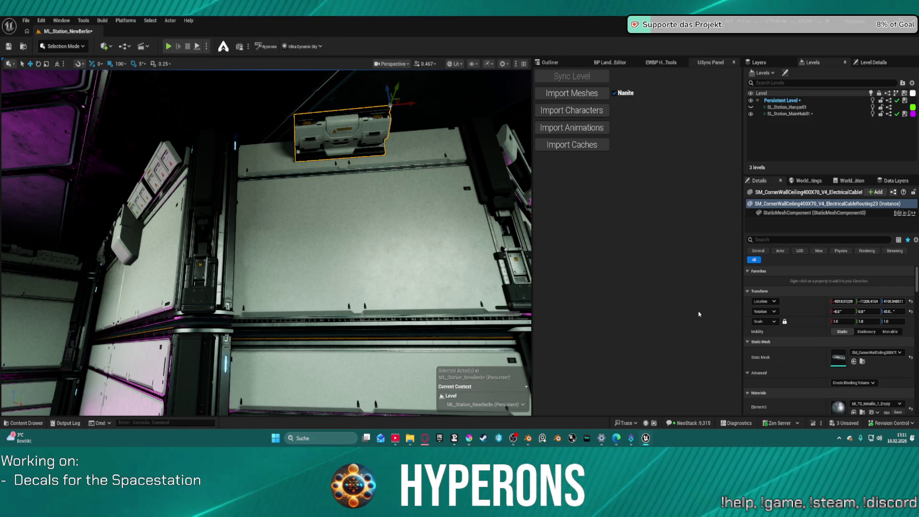
{"action": "key", "text": "ctrl+z"}
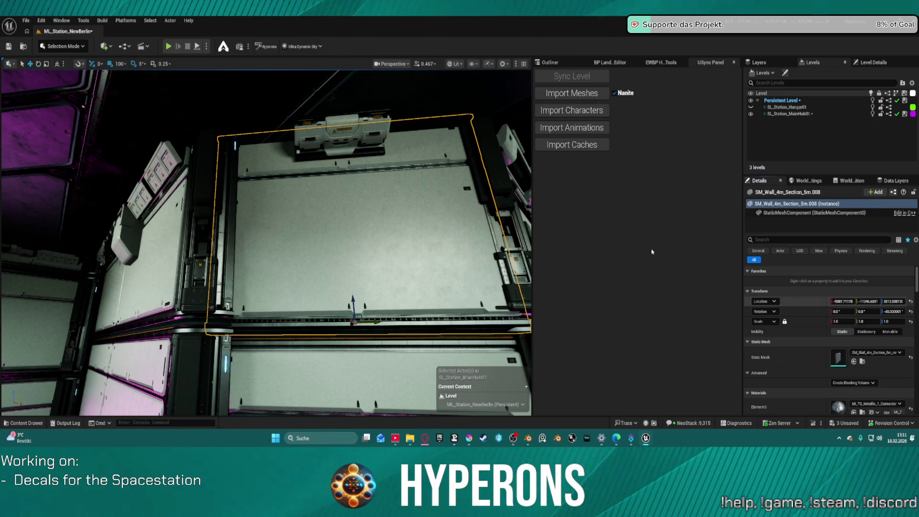
{"action": "key", "text": "ctrl+z"}
{"action": "key", "text": "ctrl+z"}
{"action": "key", "text": "ctrl+z"}
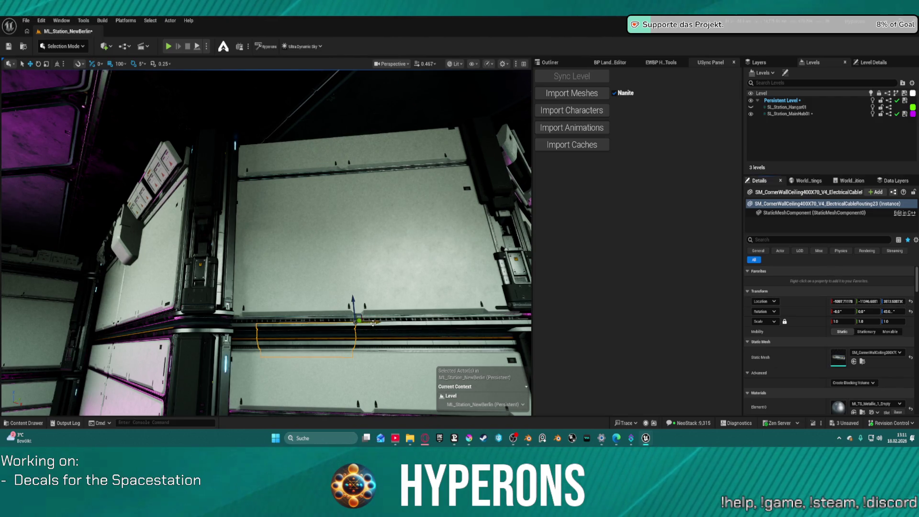
Step: Turn the cable piece to 135° and raise it up the wall
{"action": "key", "text": "e"}
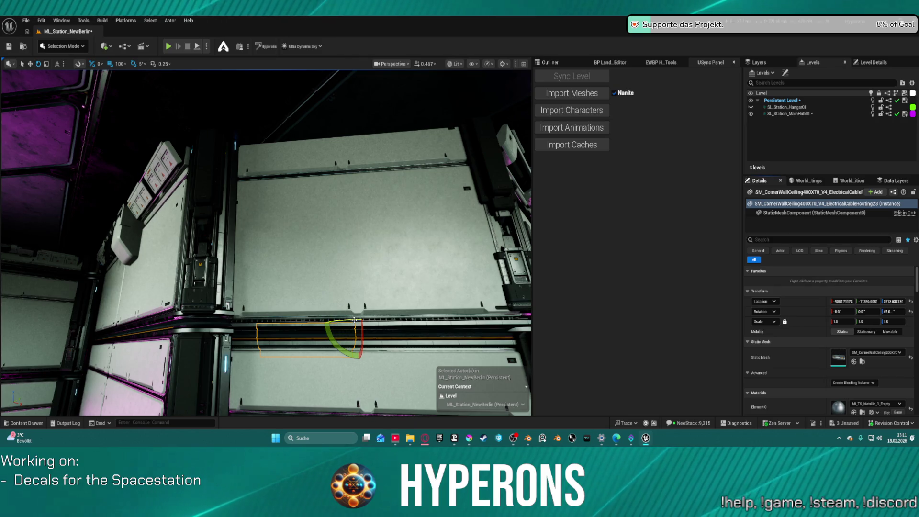
{"action": "mouse_move", "coordinate": [355, 321]}
{"action": "left_mouse_down"}
{"action": "mouse_move", "coordinate": [385, 320]}
{"action": "mouse_move", "coordinate": [355, 321]}
{"action": "mouse_move", "coordinate": [362, 316]}
{"action": "left_mouse_up"}
{"action": "key", "text": "w"}
{"action": "key", "text": "e"}
{"action": "key", "text": "w"}
{"action": "left_click_drag", "start_coordinate": [372, 302], "coordinate": [378, 74]}
Step: Turn the cable piece back to 45° and set it onto the ceiling edge
{"action": "key", "text": "e"}
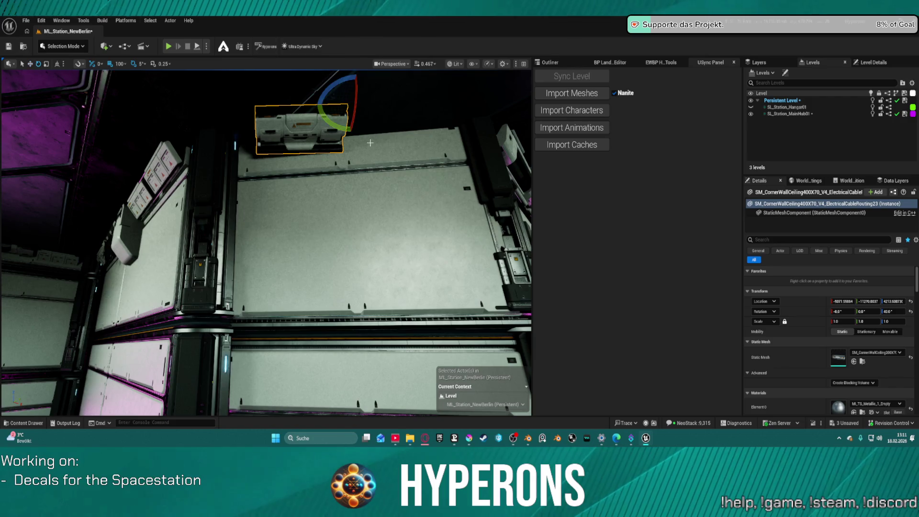
{"action": "left_click_drag", "start_coordinate": [339, 132], "coordinate": [378, 101]}
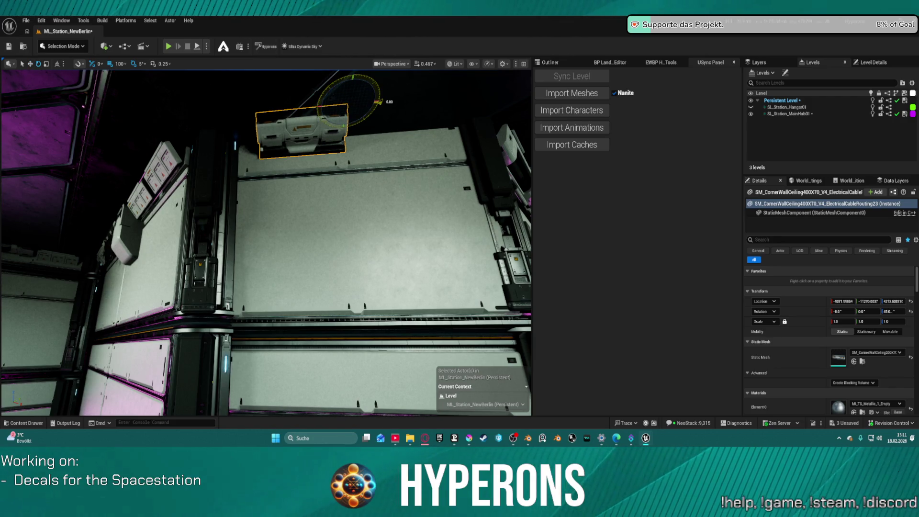
{"action": "key", "text": "w"}
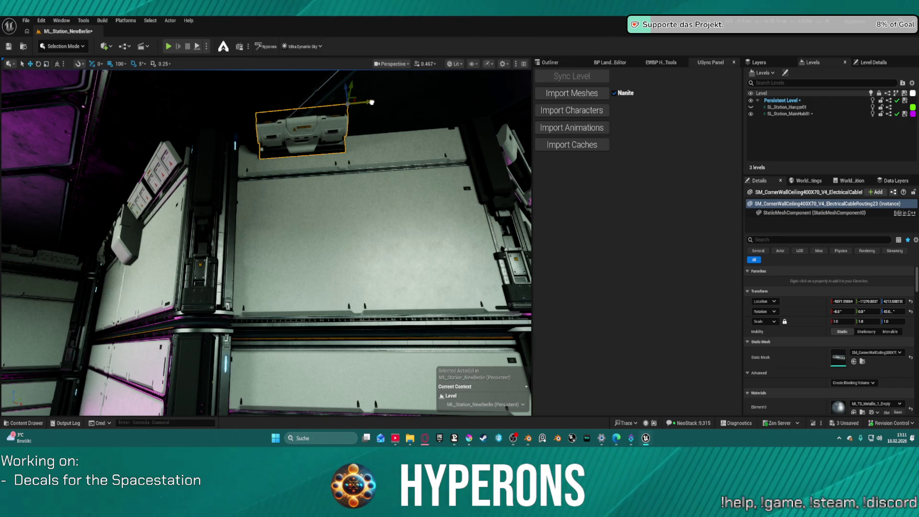
{"action": "left_click_drag", "start_coordinate": [390, 101], "coordinate": [398, 102]}
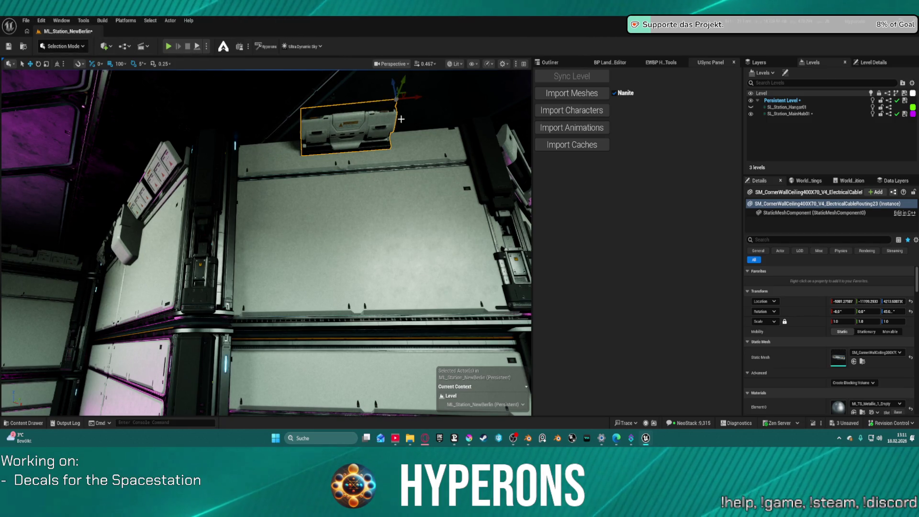
Step: Alt-drag a copy of the cable piece to its right
{"action": "left_click_drag", "start_coordinate": [429, 97], "coordinate": [500, 96], "text": "alt"}
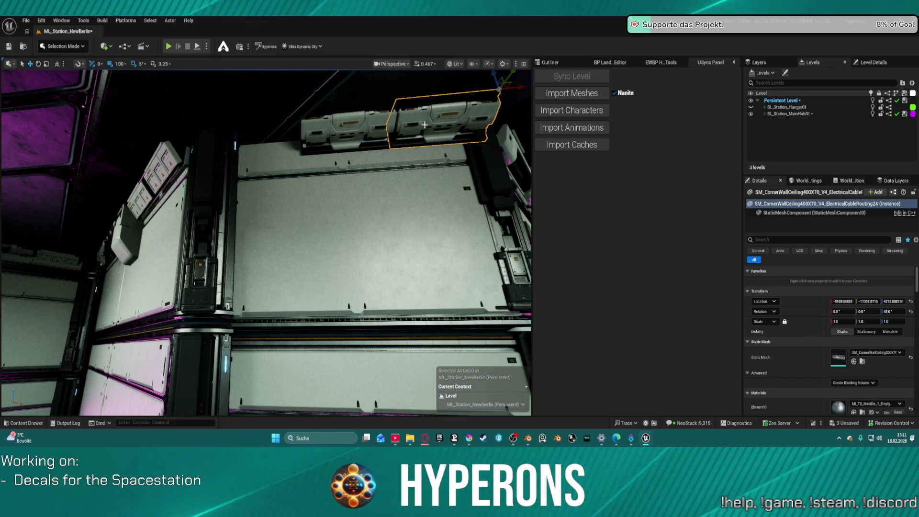
{"action": "key", "text": "e"}
{"action": "key", "text": "ctrl+space"}
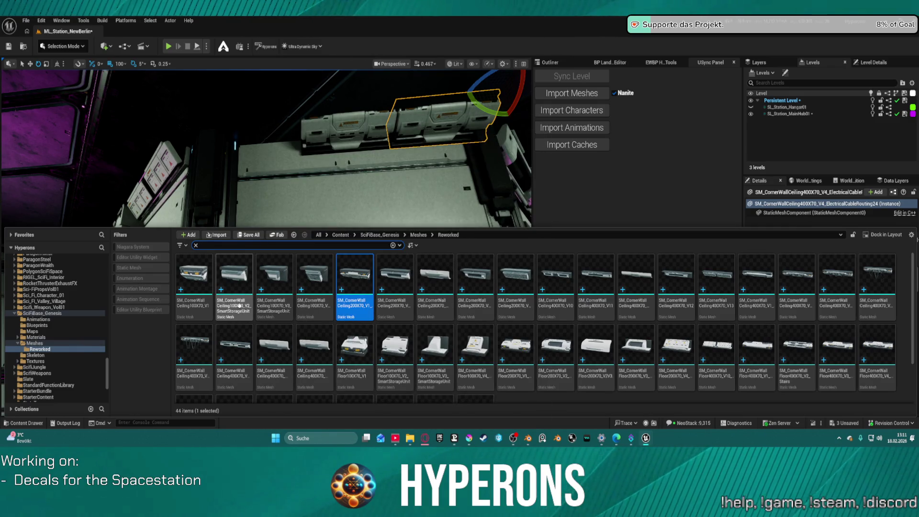
Step: Replace the copied cable piece with the SM_CornerWallCeiling100X70_V1 mesh
{"action": "left_click", "coordinate": [194, 275]}
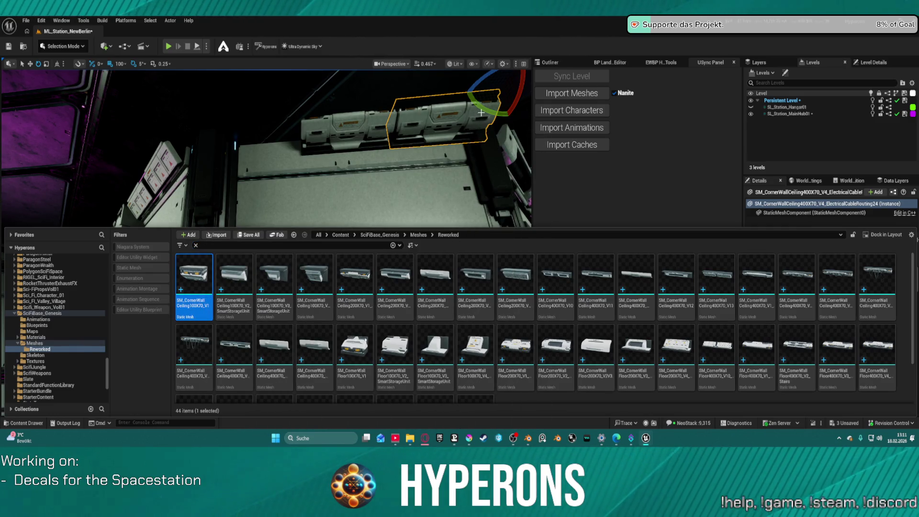
{"action": "right_click", "coordinate": [457, 118]}
{"action": "mouse_move", "coordinate": [563, 197]}
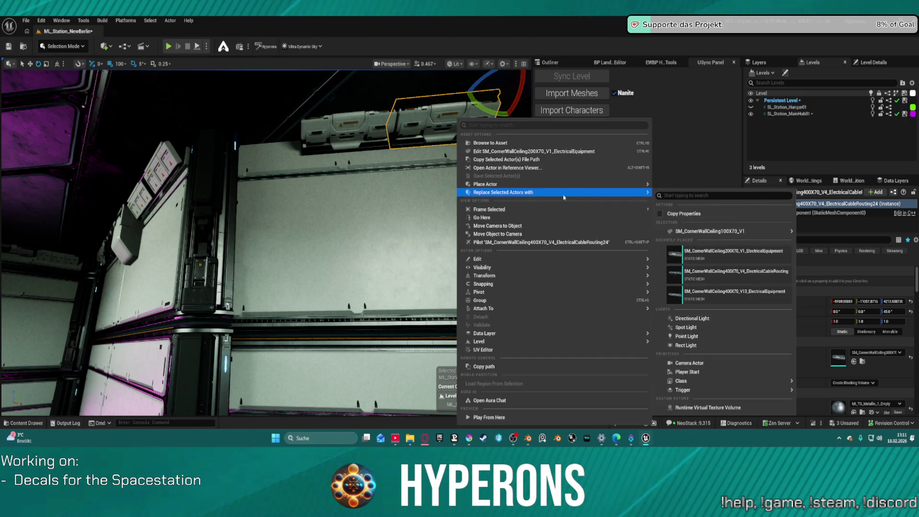
{"action": "mouse_move", "coordinate": [694, 232]}
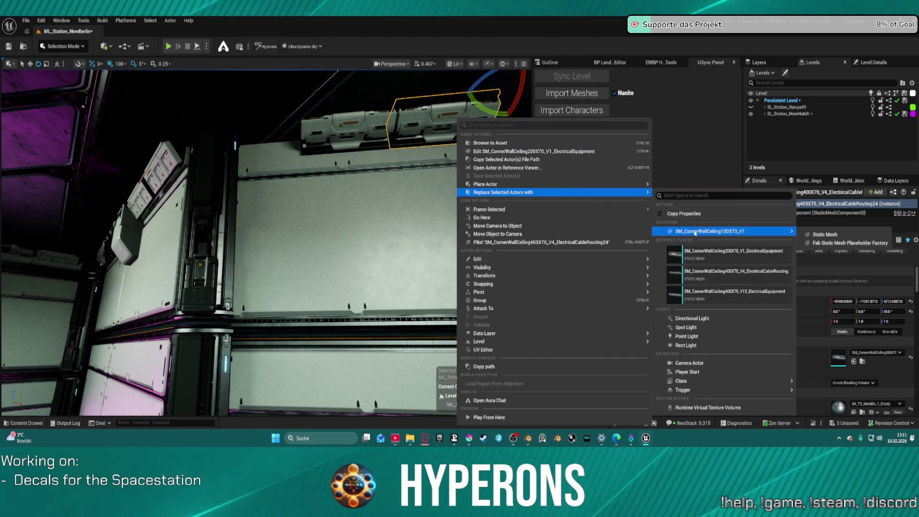
{"action": "left_click", "coordinate": [824, 234]}
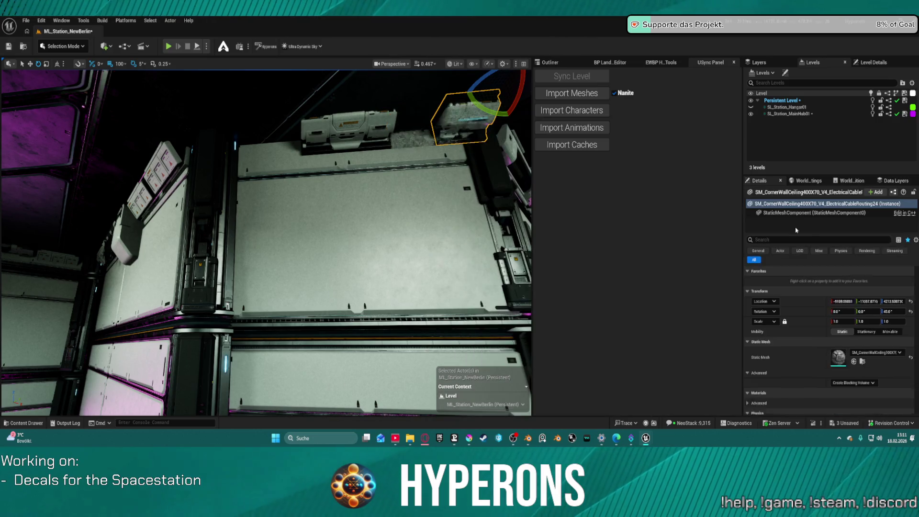
Step: Set grid snap to 10 and nudge the new 100X70 unit into place along the edge
{"action": "key", "text": "w"}
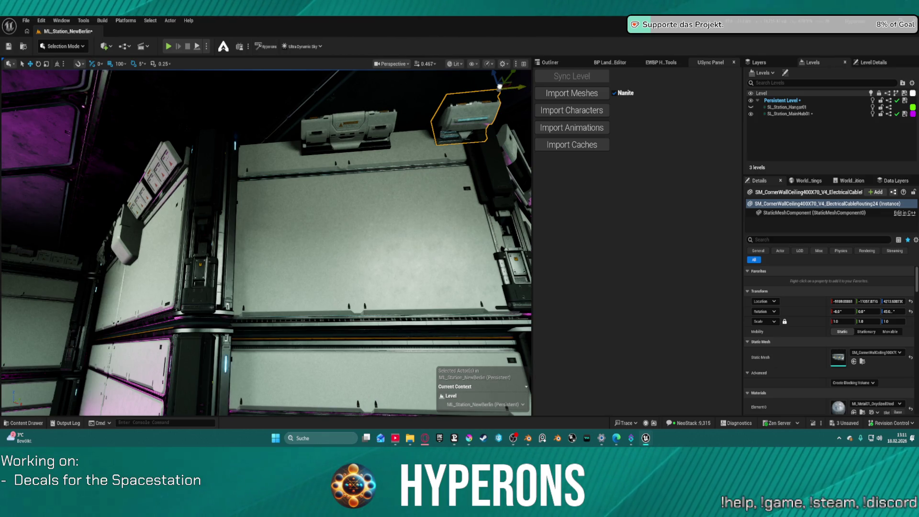
{"action": "left_click_drag", "start_coordinate": [499, 87], "coordinate": [480, 90]}
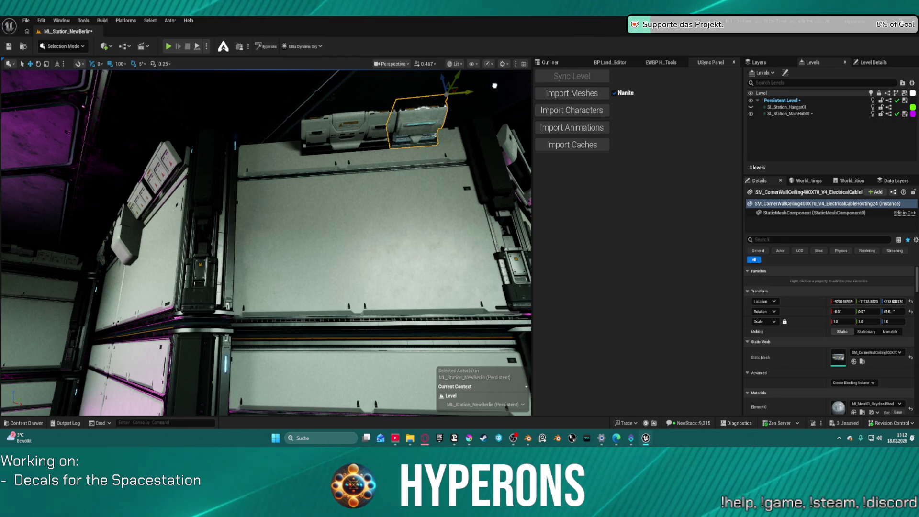
{"action": "left_click_drag", "start_coordinate": [446, 94], "coordinate": [500, 83]}
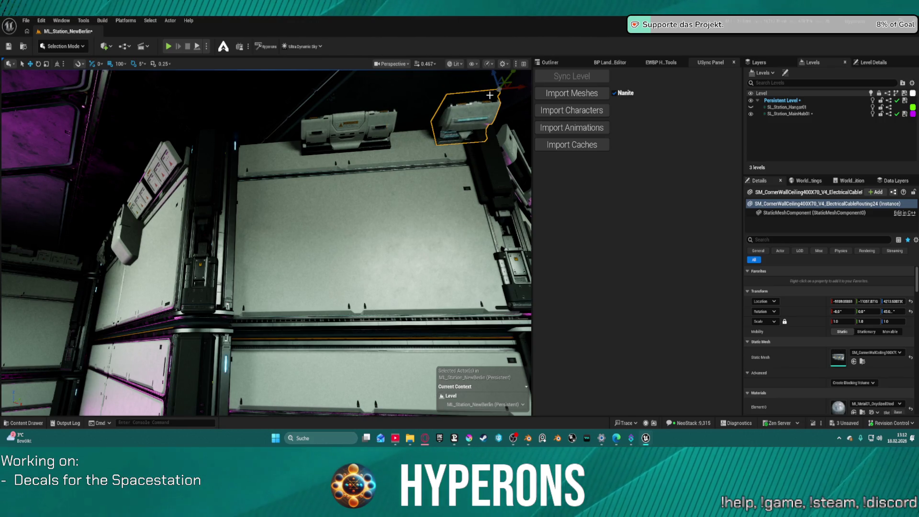
{"action": "left_click", "coordinate": [120, 64]}
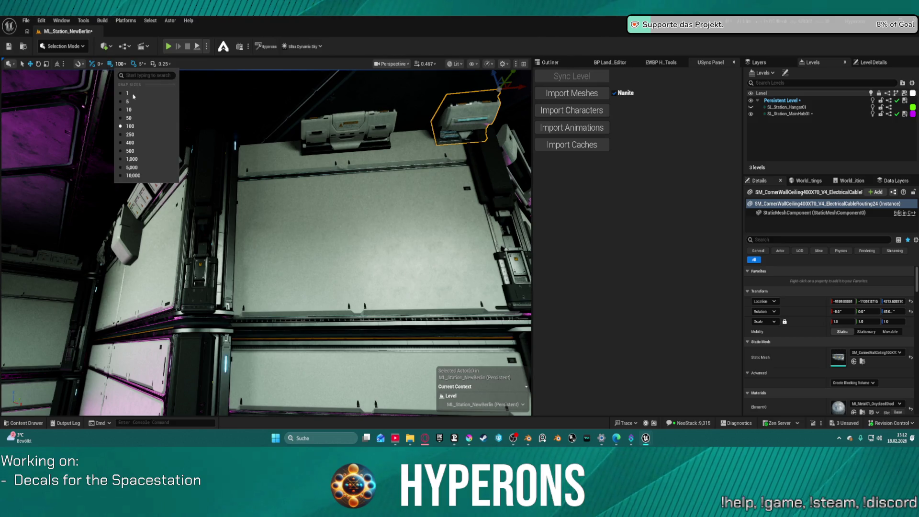
{"action": "left_click", "coordinate": [127, 106]}
{"action": "left_click_drag", "start_coordinate": [520, 88], "coordinate": [496, 88]}
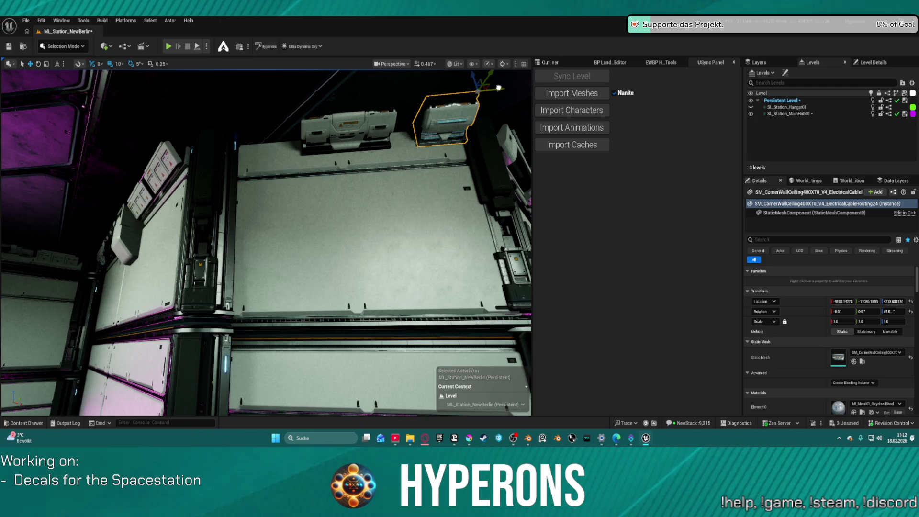
Step: Delete the original large cable piece and select the smaller unit
{"action": "left_click", "coordinate": [364, 122]}
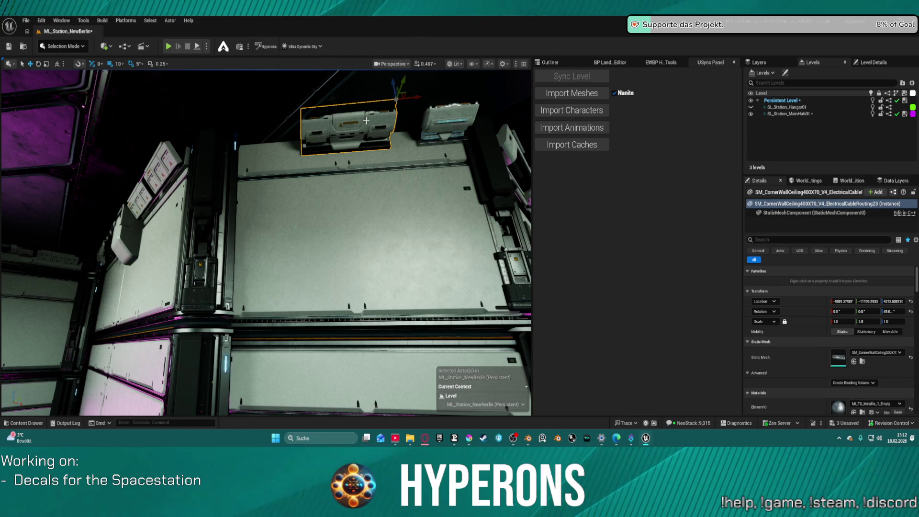
{"action": "key", "text": "Delete"}
{"action": "left_click", "coordinate": [467, 103]}
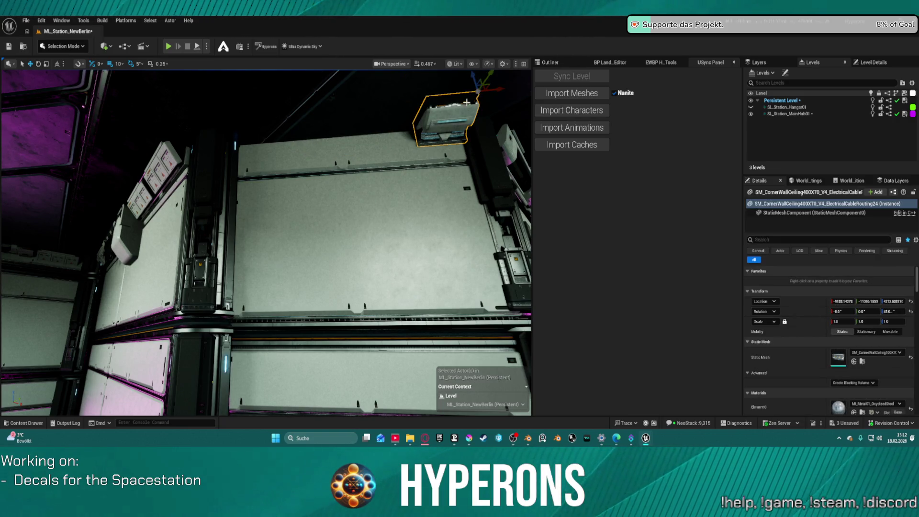
Step: Set grid snap back to 100 and Alt-drag copies leftward into a five-unit row
{"action": "left_click_drag", "start_coordinate": [503, 89], "coordinate": [400, 98]}
{"action": "left_click", "coordinate": [399, 137]}
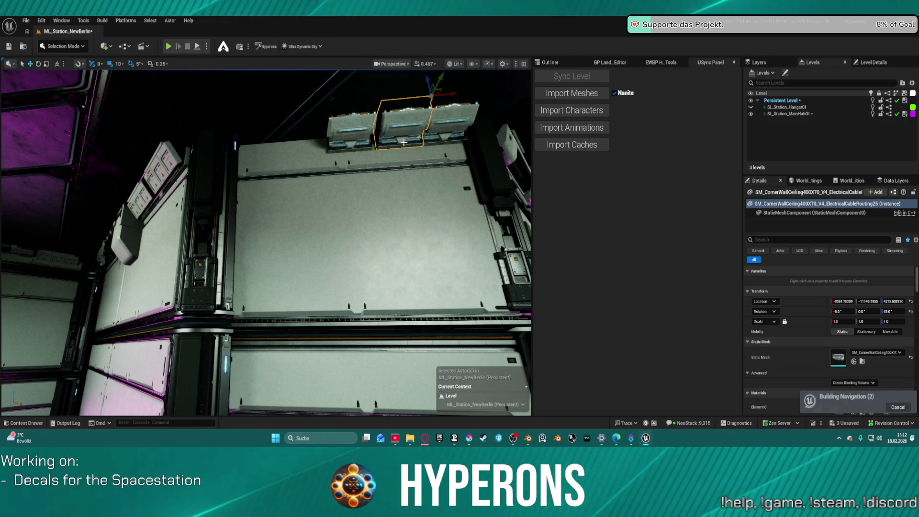
{"action": "key", "text": "ctrl+z"}
{"action": "key", "text": "ctrl+z"}
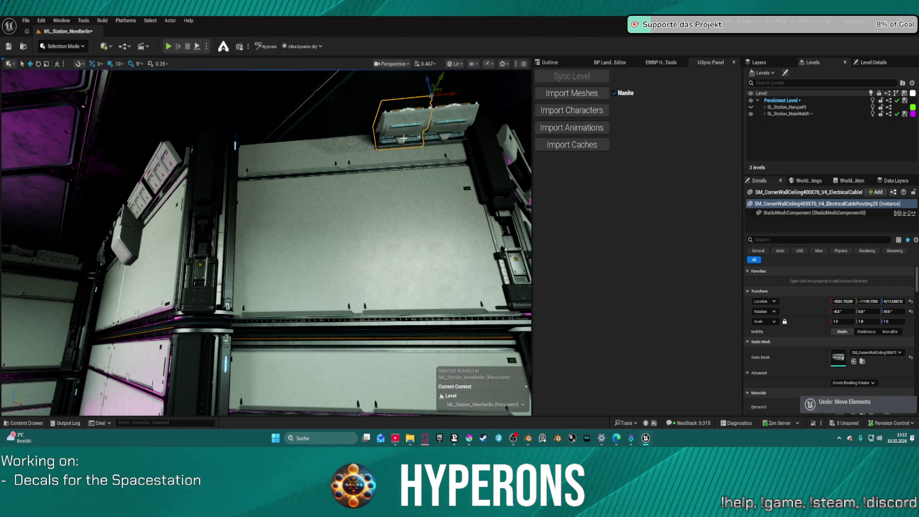
{"action": "key", "text": "ctrl+z"}
{"action": "left_click", "coordinate": [120, 66]}
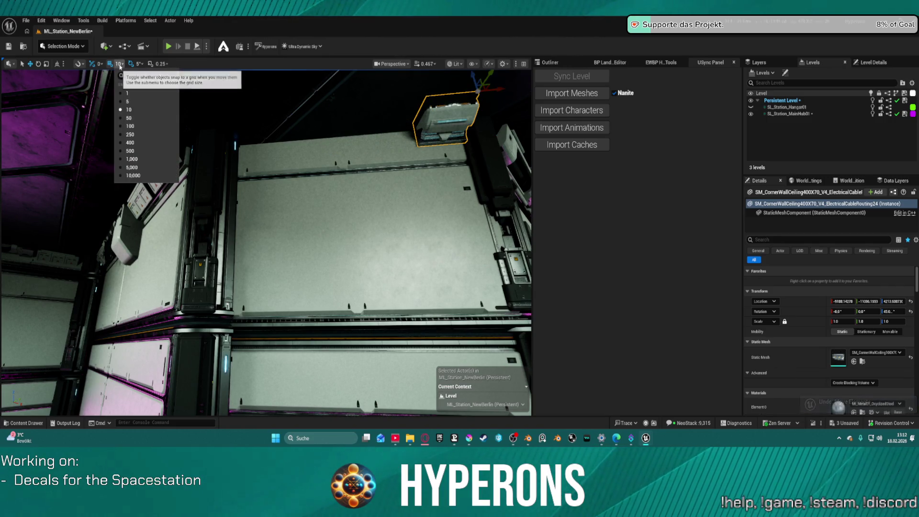
{"action": "left_click", "coordinate": [126, 122]}
{"action": "left_click_drag", "start_coordinate": [500, 89], "coordinate": [282, 108]}
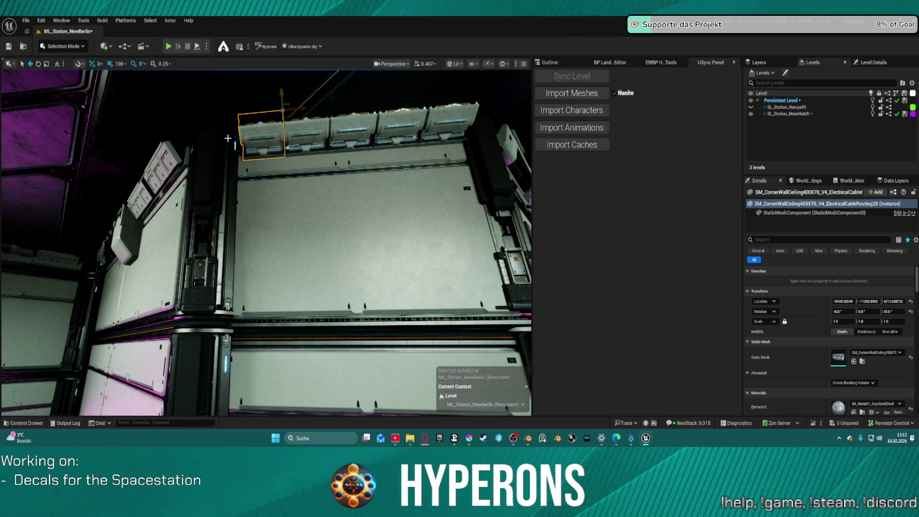
Step: Select five ceiling units together and shift the row slightly left
{"action": "left_click", "coordinate": [307, 130]}
{"action": "left_click", "coordinate": [355, 130], "text": "ctrl"}
{"action": "left_click", "coordinate": [397, 129], "text": "ctrl"}
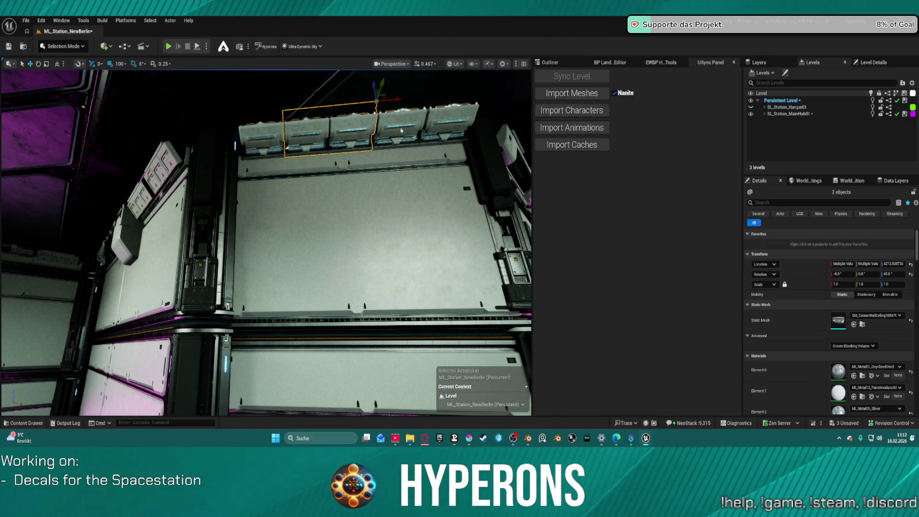
{"action": "left_click", "coordinate": [458, 127], "text": "ctrl"}
{"action": "left_click", "coordinate": [275, 130], "text": "ctrl"}
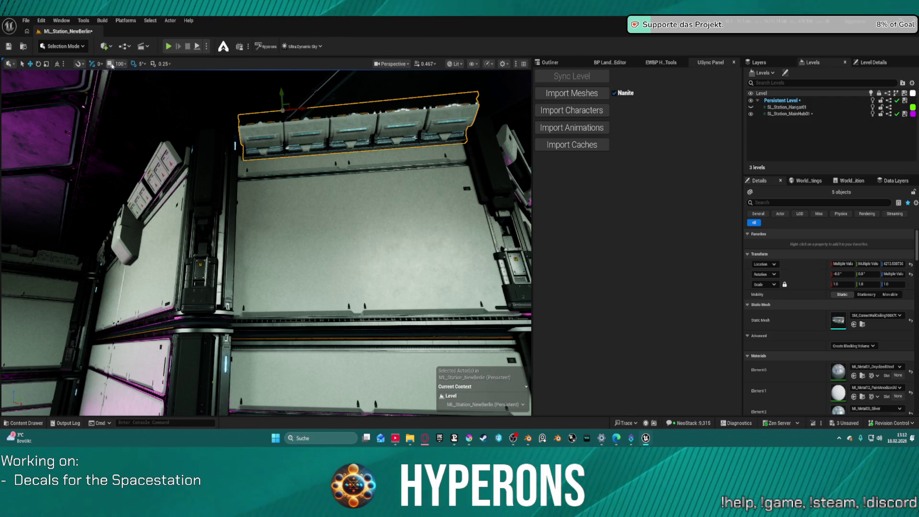
{"action": "mouse_move", "coordinate": [302, 107]}
{"action": "left_mouse_down"}
{"action": "mouse_move", "coordinate": [259, 134]}
{"action": "mouse_move", "coordinate": [244, 110]}
{"action": "mouse_move", "coordinate": [216, 176]}
{"action": "mouse_move", "coordinate": [202, 179]}
{"action": "mouse_move", "coordinate": [211, 188]}
{"action": "left_mouse_up"}
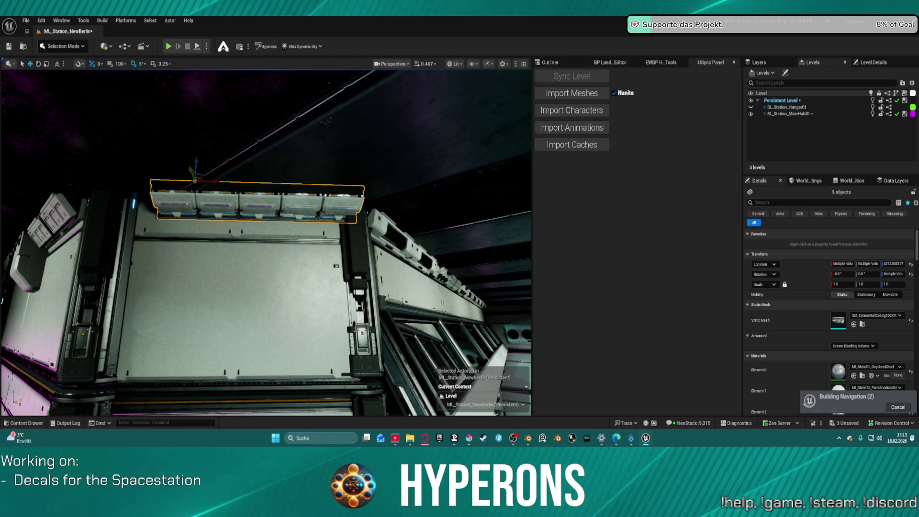
Step: Try duplicating and moving the leftmost unit, then undo both changes
{"action": "left_click", "coordinate": [212, 189]}
{"action": "left_click_drag", "start_coordinate": [217, 181], "coordinate": [173, 181], "text": "alt"}
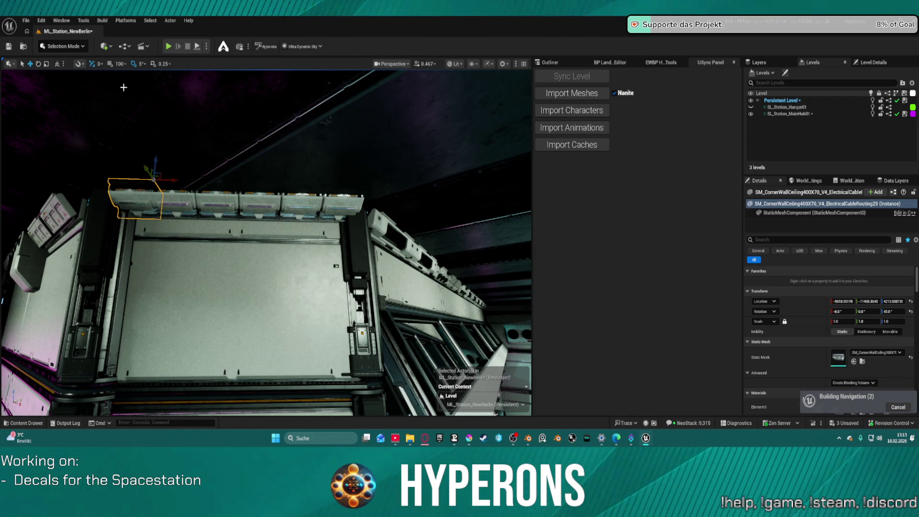
{"action": "key", "text": "ctrl+z"}
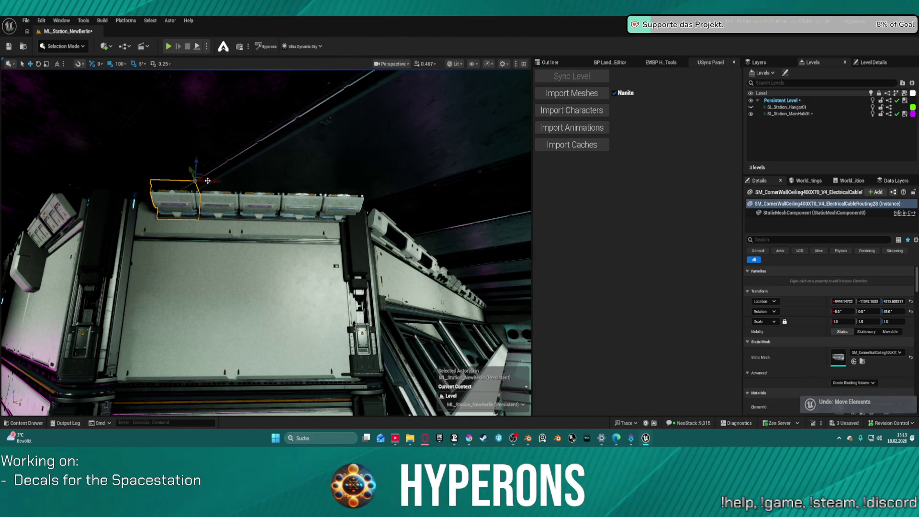
{"action": "mouse_move", "coordinate": [210, 183]}
{"action": "left_mouse_down"}
{"action": "mouse_move", "coordinate": [162, 182]}
{"action": "mouse_move", "coordinate": [225, 184]}
{"action": "left_mouse_up"}
{"action": "key", "text": "ctrl+z"}
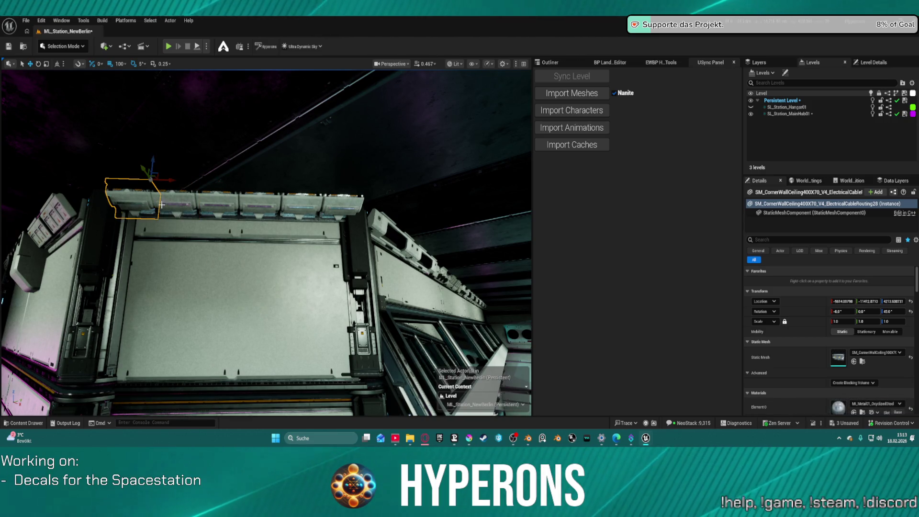
Step: Select all six ceiling units and scale them along X to about 0.89
{"action": "left_click", "coordinate": [176, 203], "text": "ctrl"}
{"action": "left_click", "coordinate": [260, 201], "text": "ctrl"}
{"action": "left_click", "coordinate": [302, 201], "text": "ctrl"}
{"action": "left_click", "coordinate": [338, 199], "text": "ctrl"}
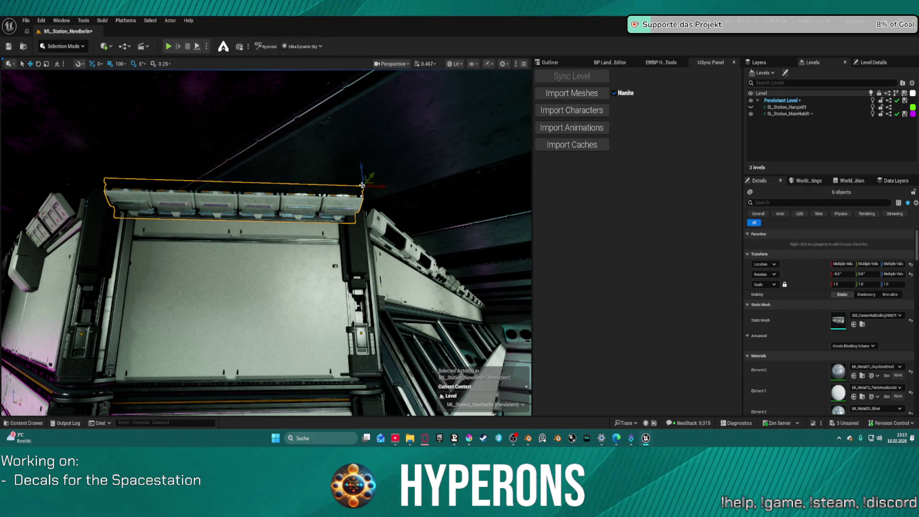
{"action": "key", "text": "e"}
{"action": "key", "text": "r"}
{"action": "left_click_drag", "start_coordinate": [381, 190], "coordinate": [364, 190]}
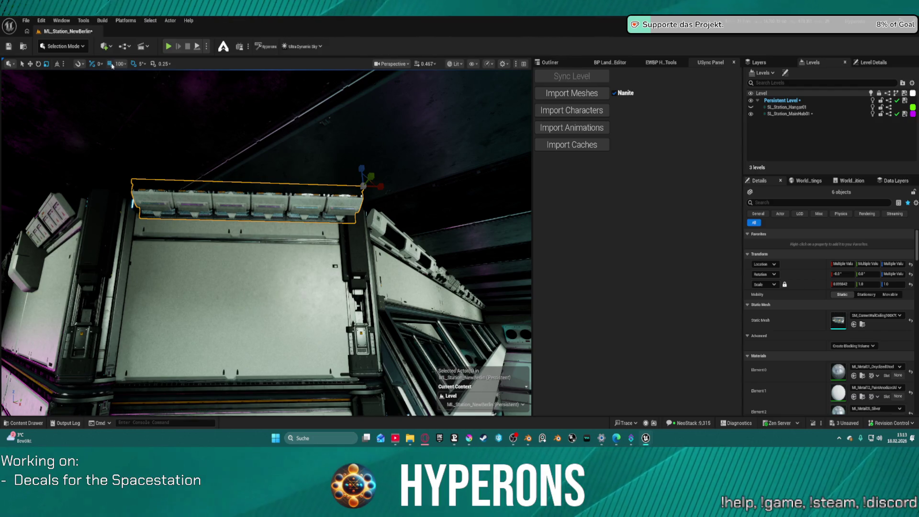
Step: Set location snapping to 10 and undo the previous scaling of the ceiling units
{"action": "left_click", "coordinate": [120, 65]}
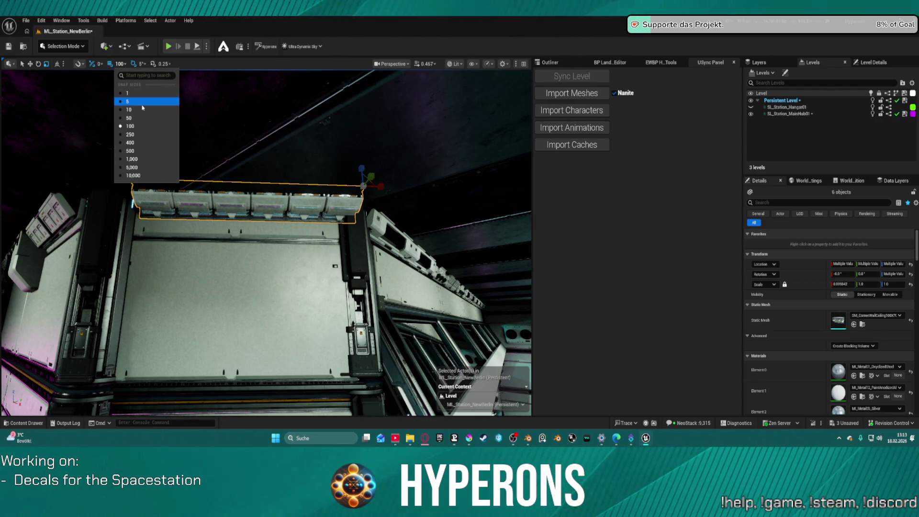
{"action": "left_click", "coordinate": [125, 106]}
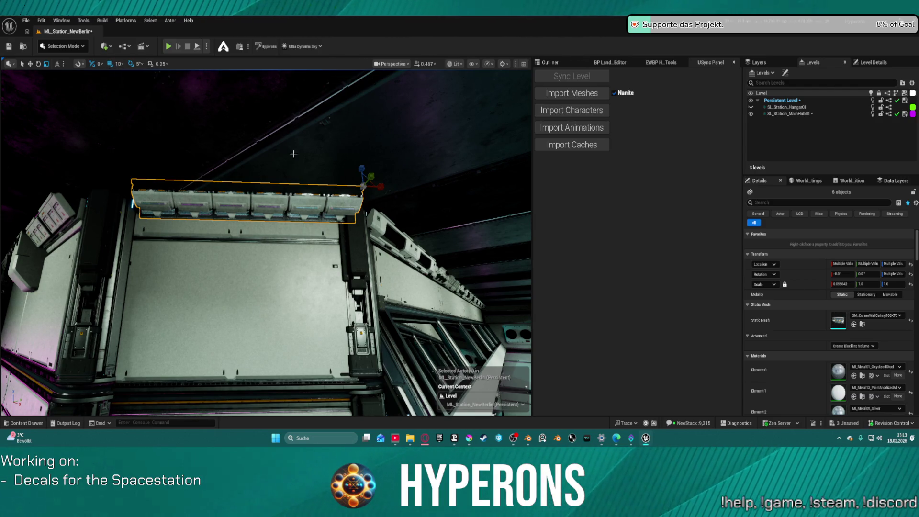
{"action": "left_click", "coordinate": [370, 192]}
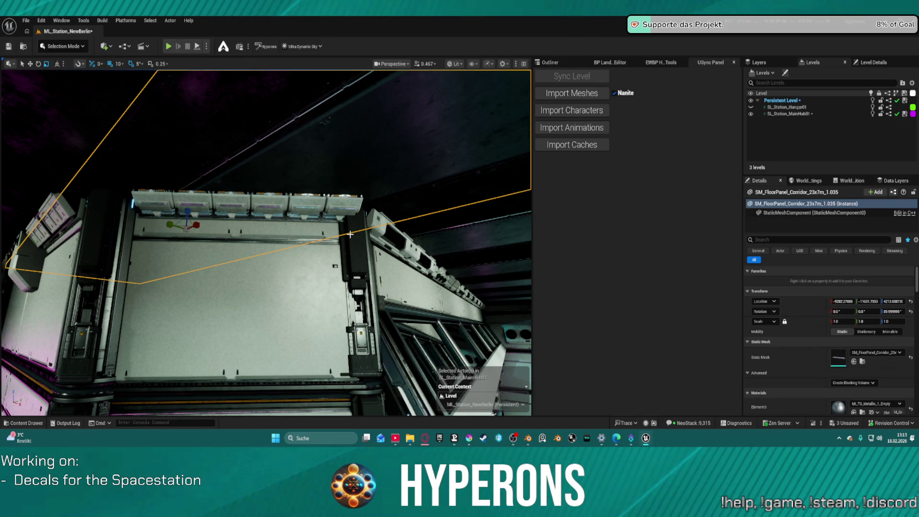
{"action": "key", "text": "ctrl+z"}
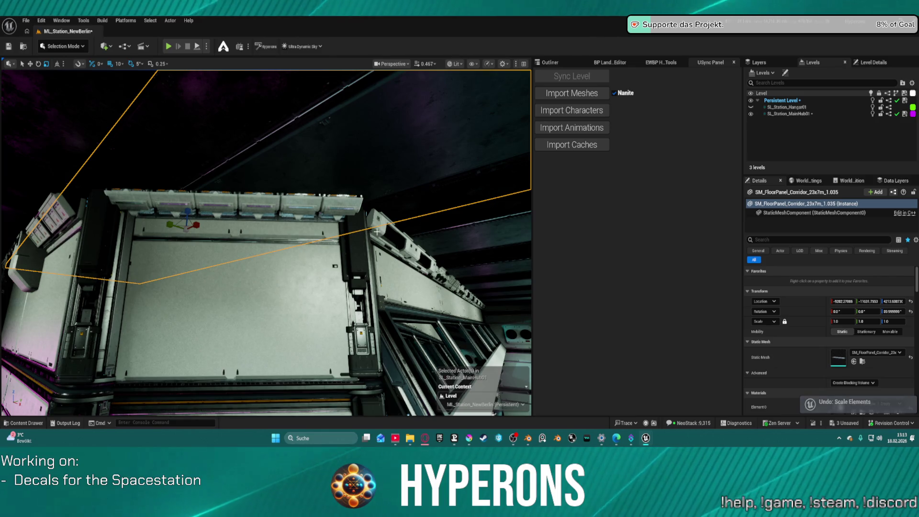
Step: Reselect the six ceiling units, shift them slightly left and narrow them along X
{"action": "left_click", "coordinate": [121, 202]}
{"action": "left_click", "coordinate": [216, 201], "text": "ctrl"}
{"action": "left_click", "coordinate": [261, 202], "text": "ctrl"}
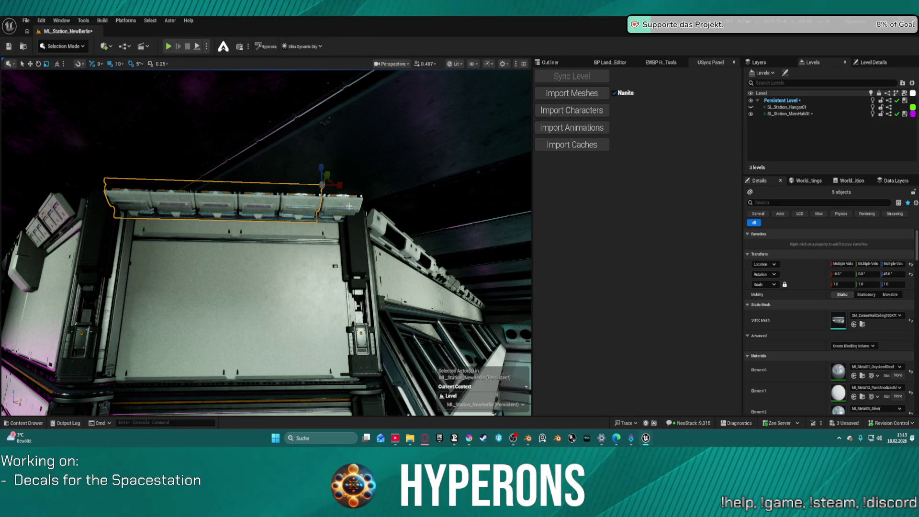
{"action": "left_click", "coordinate": [349, 206], "text": "ctrl"}
{"action": "left_click_drag", "start_coordinate": [385, 187], "coordinate": [381, 187]}
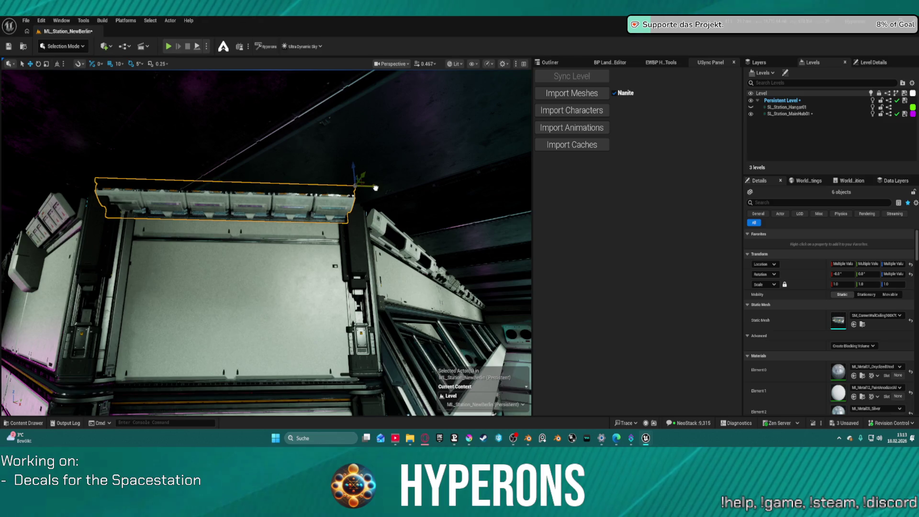
{"action": "key", "text": "e"}
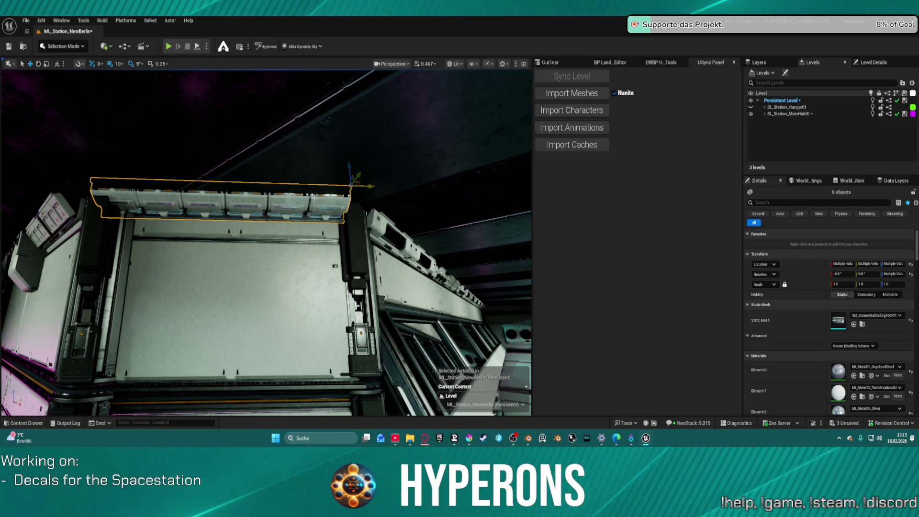
{"action": "key", "text": "w"}
{"action": "left_click_drag", "start_coordinate": [367, 188], "coordinate": [360, 189]}
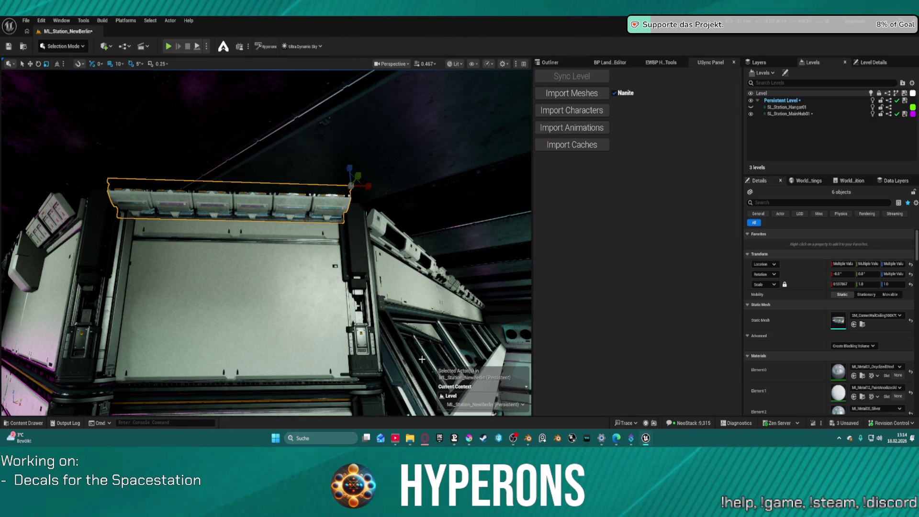
Step: Stretch the units leftward so the row spans the wall panel's top edge at about 0.9 X
{"action": "mouse_move", "coordinate": [351, 267]}
{"action": "left_mouse_down"}
{"action": "mouse_move", "coordinate": [369, 261]}
{"action": "mouse_move", "coordinate": [321, 279]}
{"action": "mouse_move", "coordinate": [332, 273]}
{"action": "left_mouse_up"}
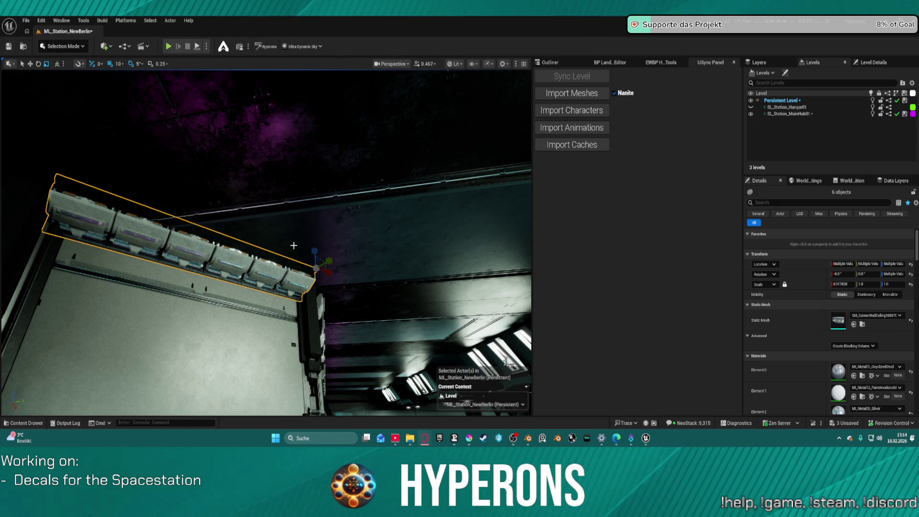
{"action": "mouse_move", "coordinate": [329, 273]}
{"action": "left_mouse_down"}
{"action": "mouse_move", "coordinate": [316, 249]}
{"action": "mouse_move", "coordinate": [215, 197]}
{"action": "mouse_move", "coordinate": [201, 204]}
{"action": "left_mouse_up"}
{"action": "left_click", "coordinate": [329, 274]}
{"action": "left_click", "coordinate": [201, 204]}
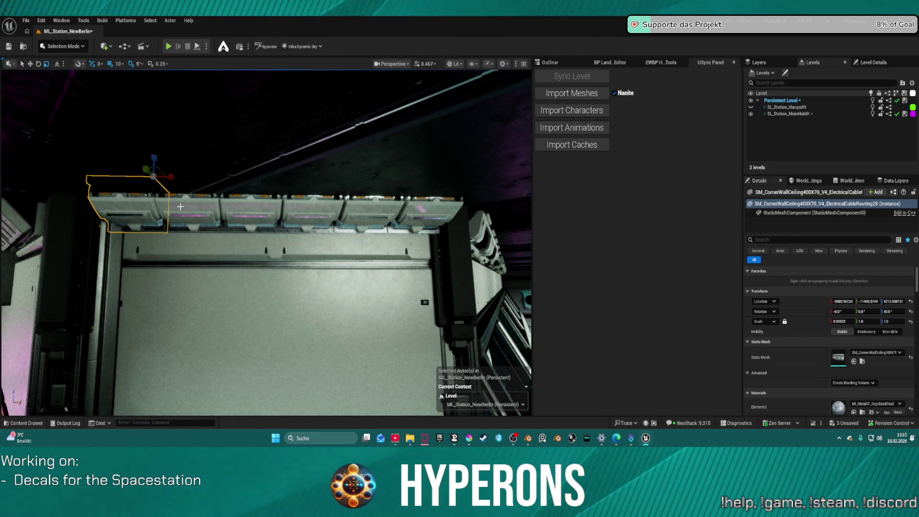
{"action": "key", "text": "ctrl+space"}
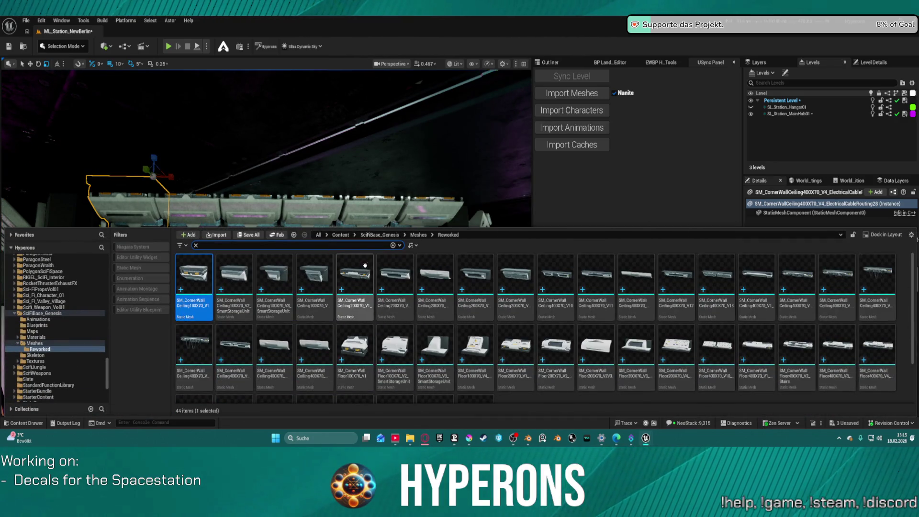
{"action": "left_click", "coordinate": [245, 204]}
{"action": "key", "text": "ctrl+space"}
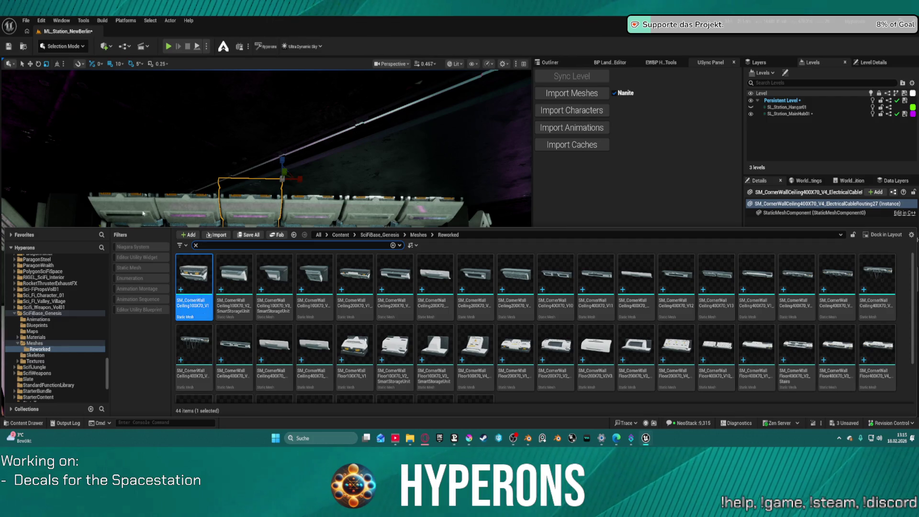
{"action": "left_click_drag", "start_coordinate": [143, 213], "coordinate": [142, 213]}
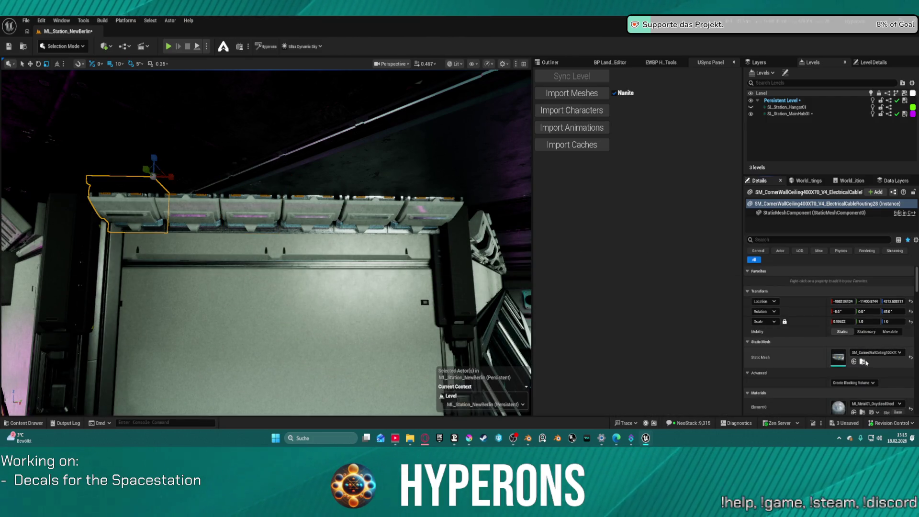
{"action": "left_click", "coordinate": [863, 362]}
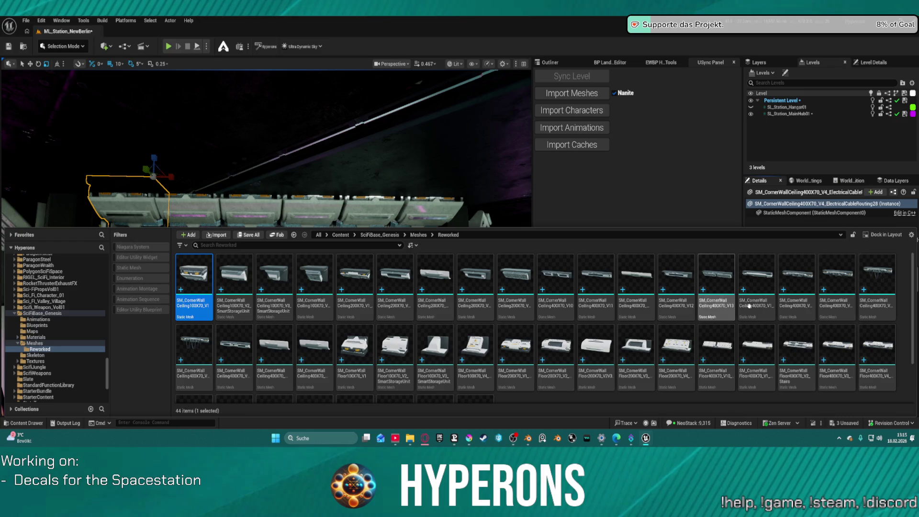
{"action": "mouse_move", "coordinate": [194, 278]}
{"action": "left_mouse_down"}
{"action": "mouse_move", "coordinate": [381, 140]}
{"action": "mouse_move", "coordinate": [393, 115]}
{"action": "left_mouse_up"}
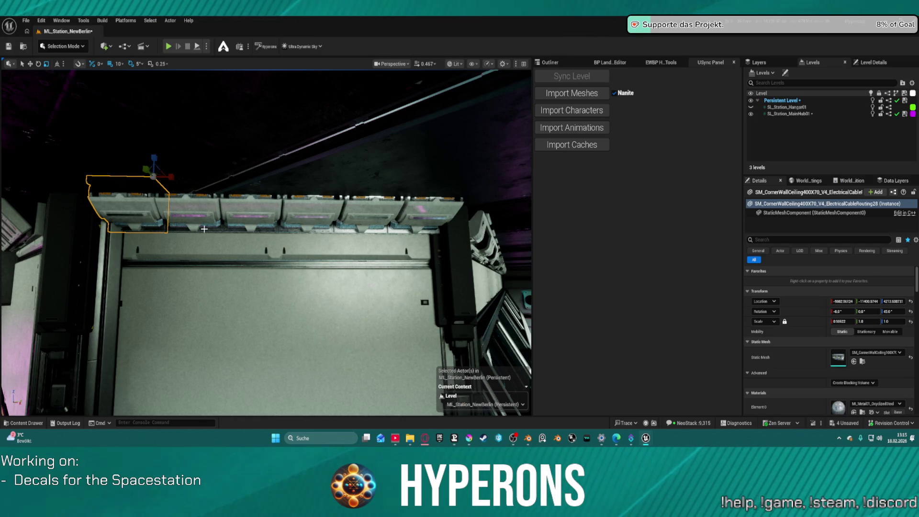
{"action": "scroll", "coordinate": [187, 225], "scroll_direction": "up", "scroll_amount": 3}
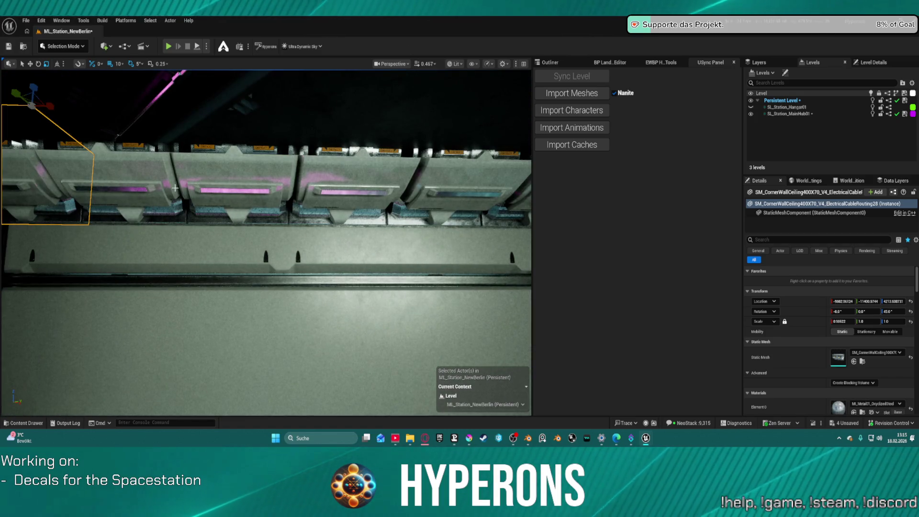
Step: Give the ceiling unit MI_TS_Metallic_1_Empty, then select all six units and lower the row along Z
{"action": "mouse_move", "coordinate": [175, 188]}
{"action": "left_mouse_down"}
{"action": "mouse_move", "coordinate": [173, 268]}
{"action": "mouse_move", "coordinate": [203, 263]}
{"action": "left_mouse_up"}
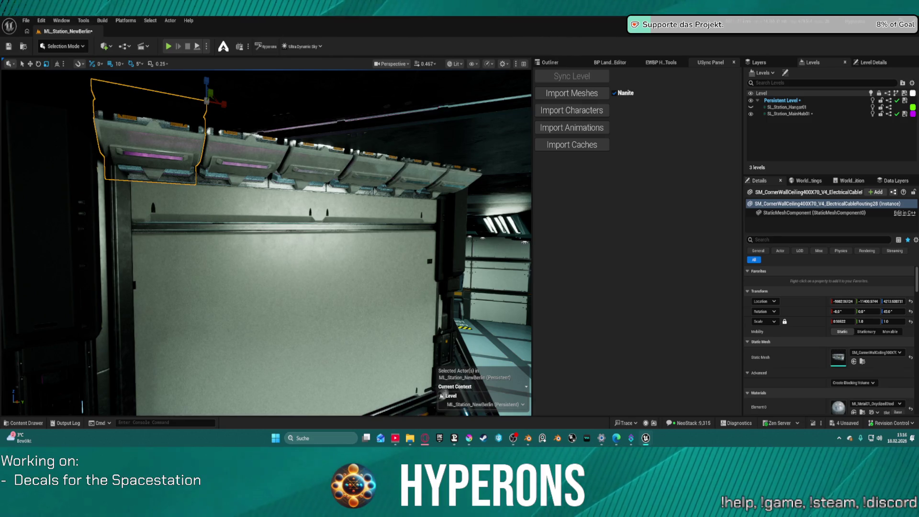
{"action": "key", "text": "ctrl+z"}
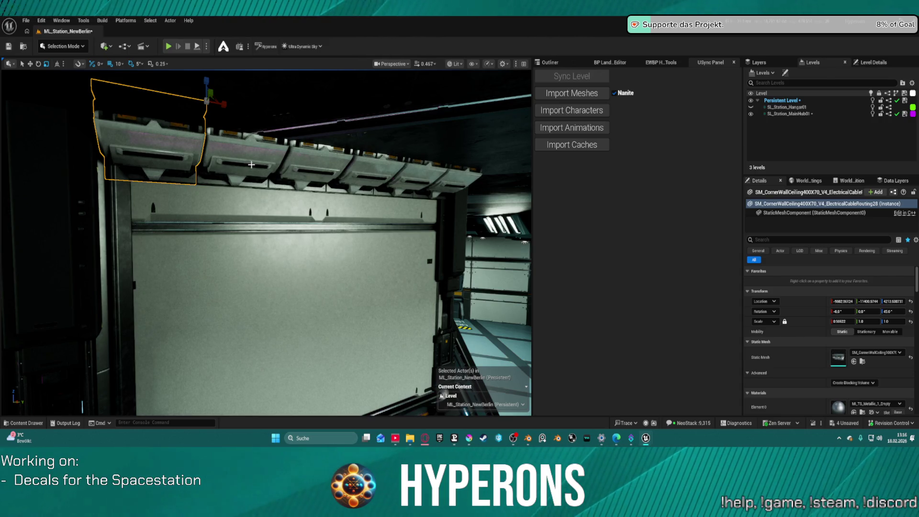
{"action": "left_click", "coordinate": [247, 146], "text": "ctrl"}
{"action": "left_click", "coordinate": [325, 153], "text": "ctrl"}
{"action": "left_click", "coordinate": [401, 167], "text": "ctrl"}
{"action": "left_click", "coordinate": [423, 173], "text": "ctrl"}
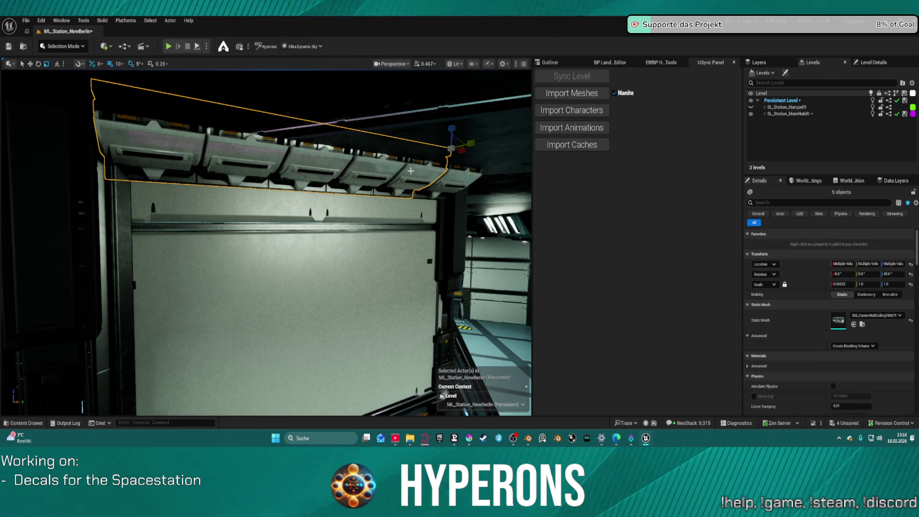
{"action": "left_click", "coordinate": [459, 168], "text": "ctrl"}
{"action": "left_click_drag", "start_coordinate": [489, 132], "coordinate": [485, 145]}
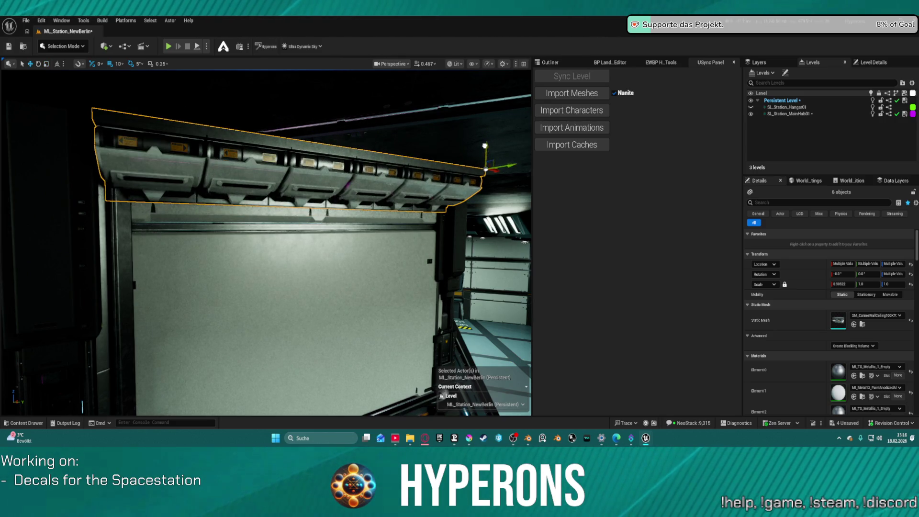